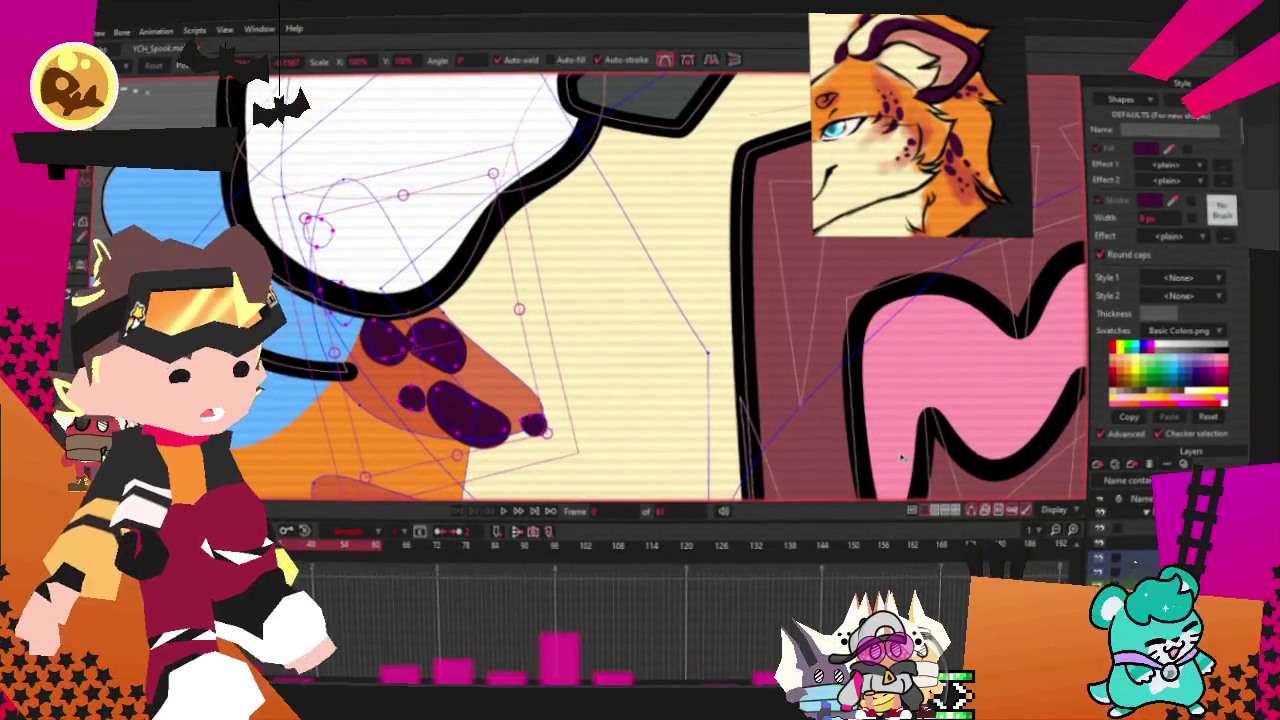
- Zoom in on the cat's face and select the middle dark cheek spot
scroll(922, 475, down, 3)
scroll(528, 303, up, 4)
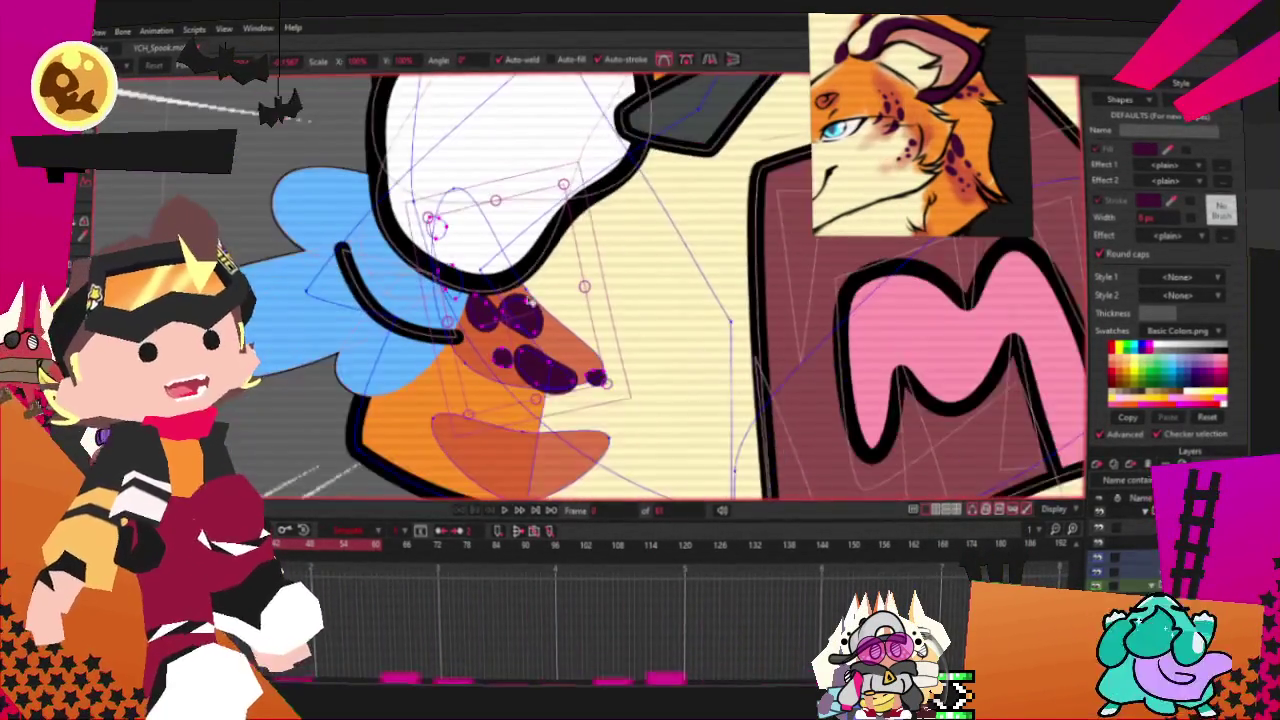
scroll(530, 301, up, 2)
scroll(462, 318, up, 2)
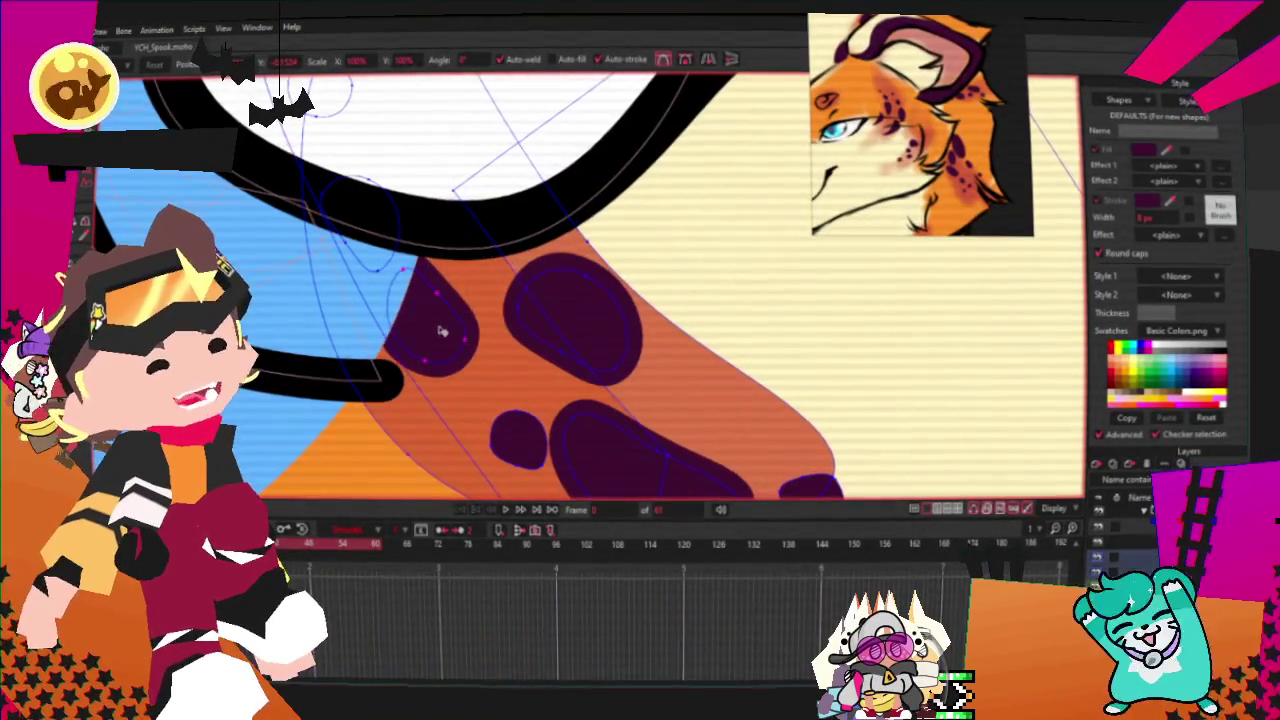
scroll(440, 330, down, 2)
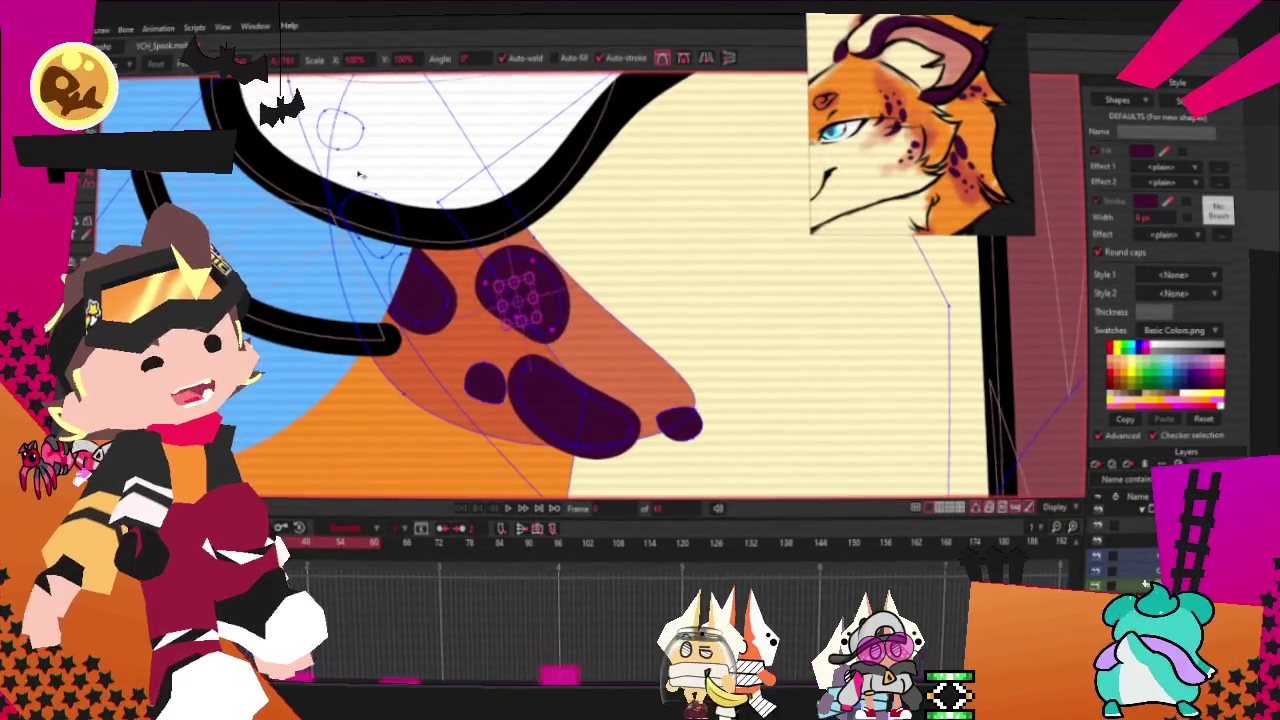
scroll(440, 231, down, 3)
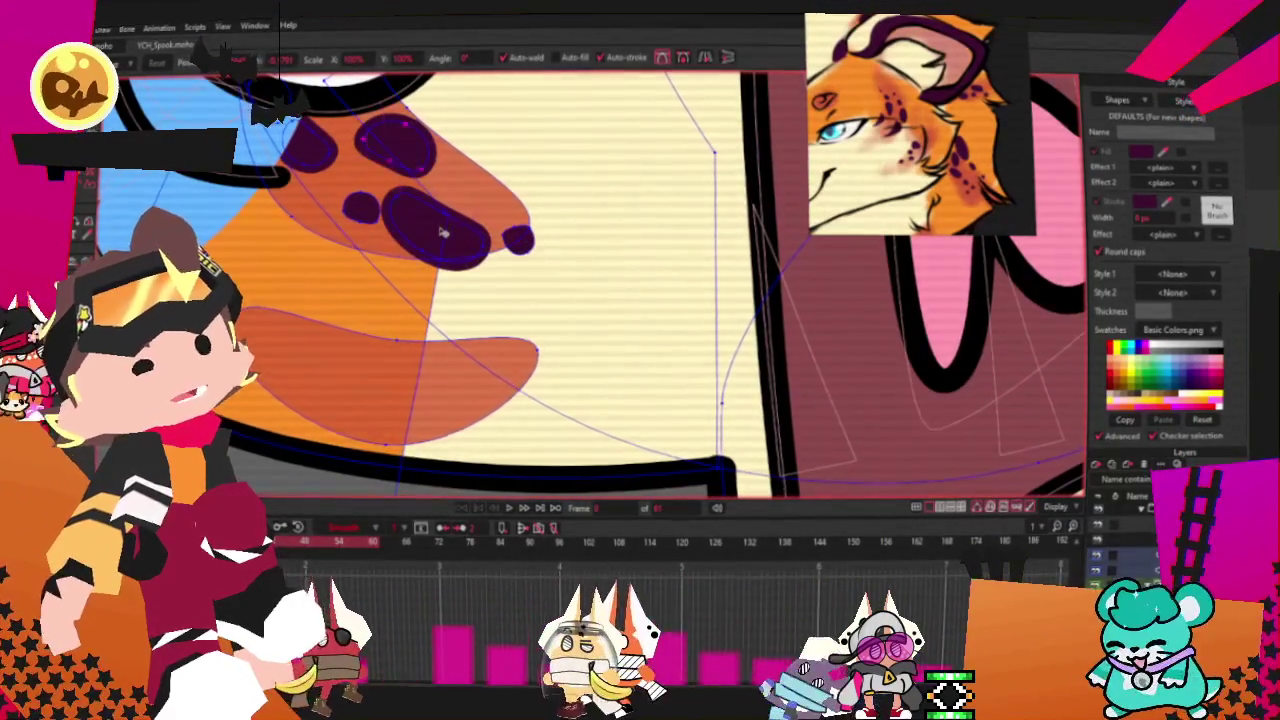
scroll(443, 232, up, 1)
click(423, 214)
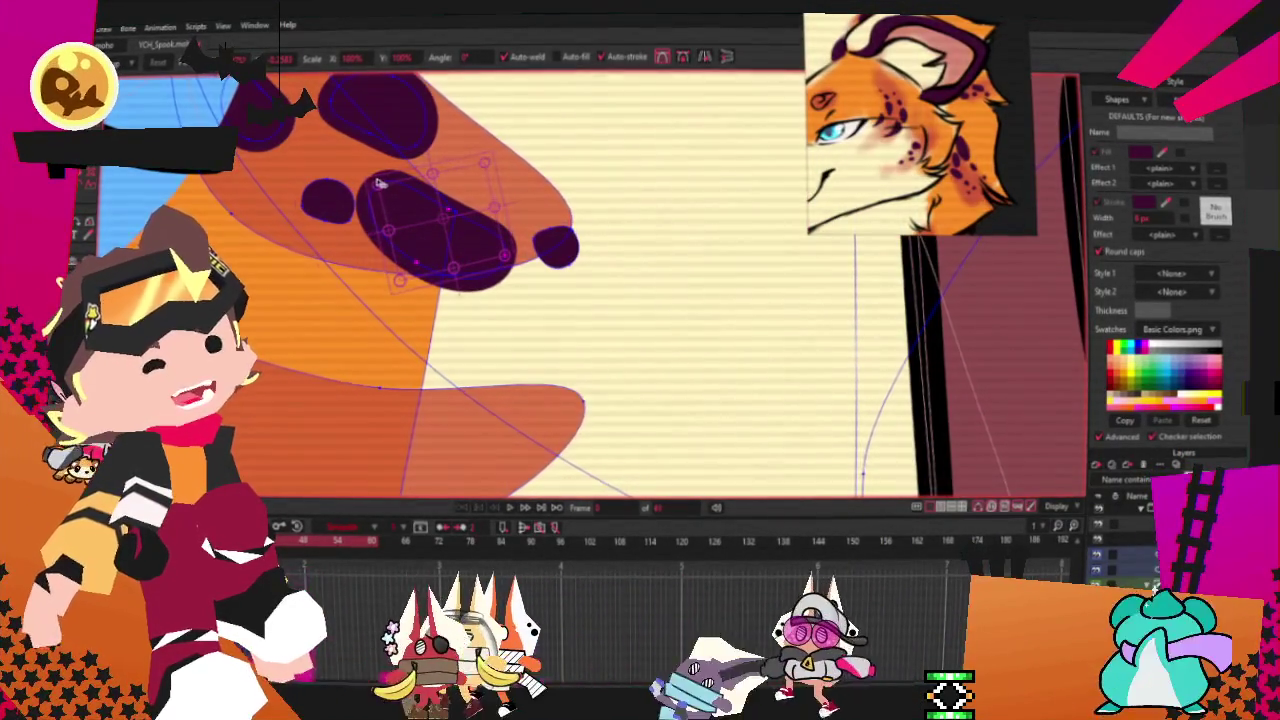
- Center the lower cheek spots in view and play the animation to preview them
scroll(508, 242, up, 1)
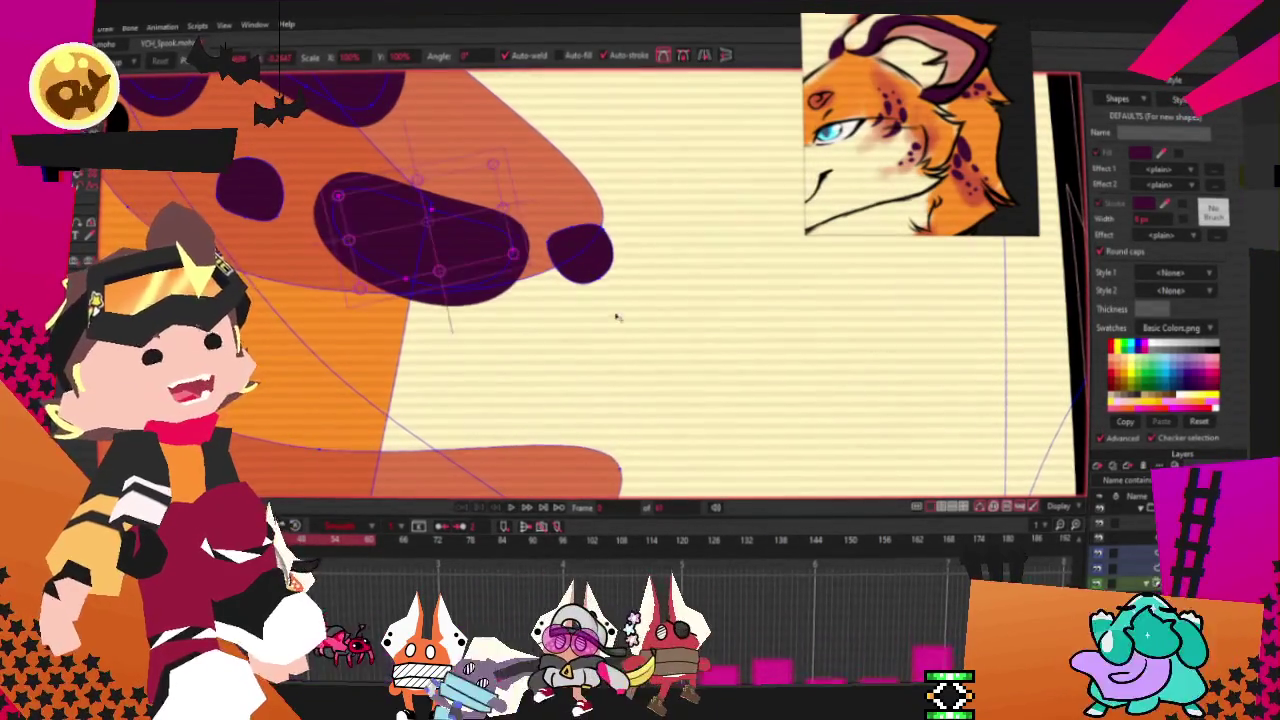
scroll(588, 265, up, 1)
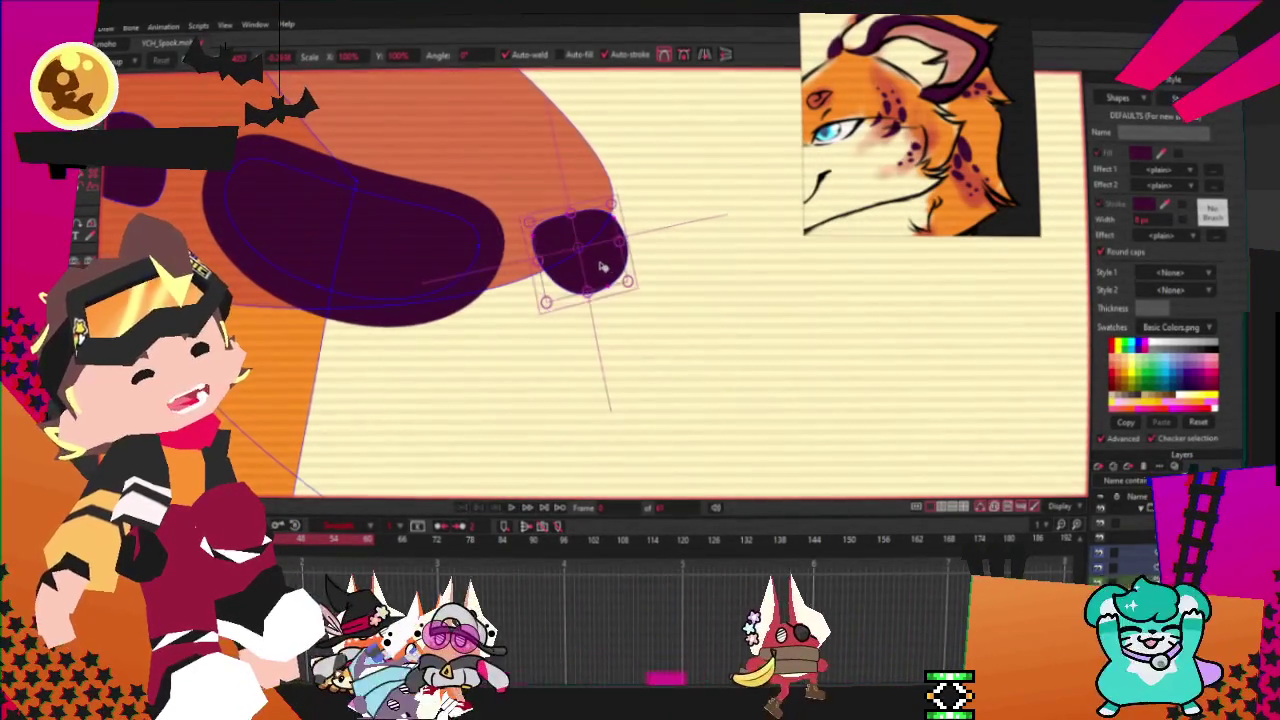
scroll(602, 266, down, 1)
scroll(592, 215, down, 1)
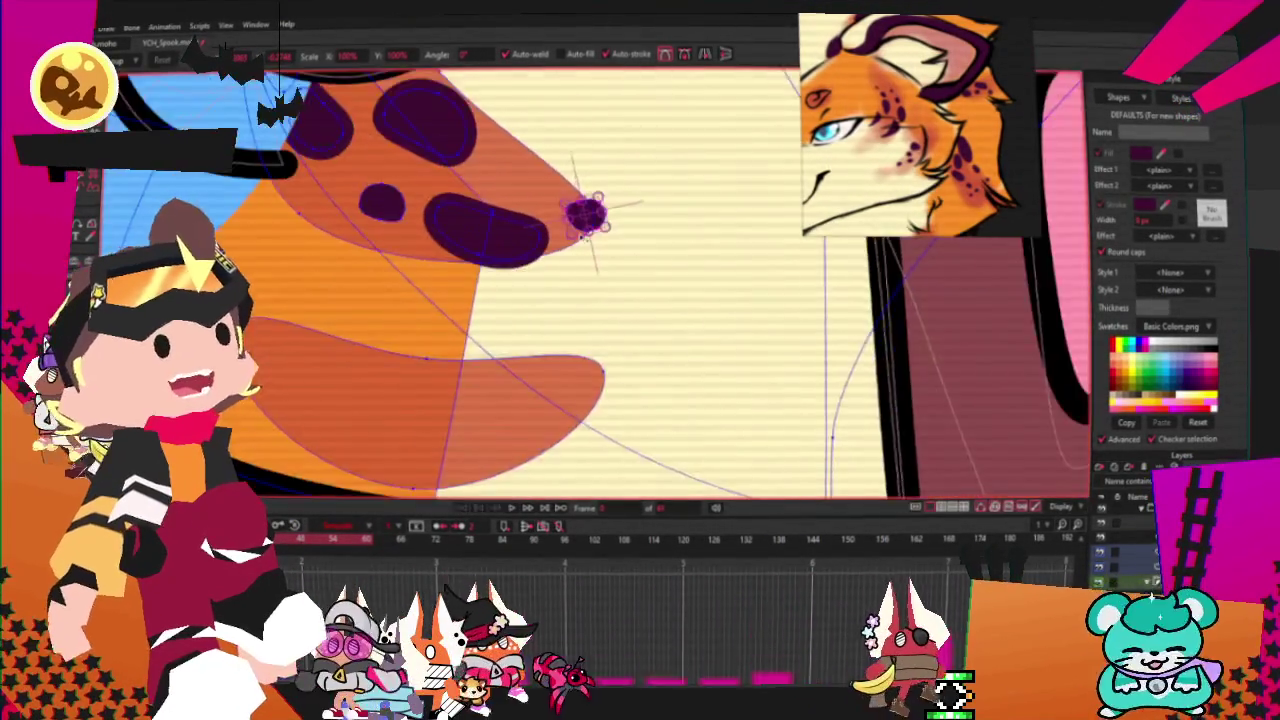
scroll(585, 236, down, 2)
scroll(598, 237, down, 3)
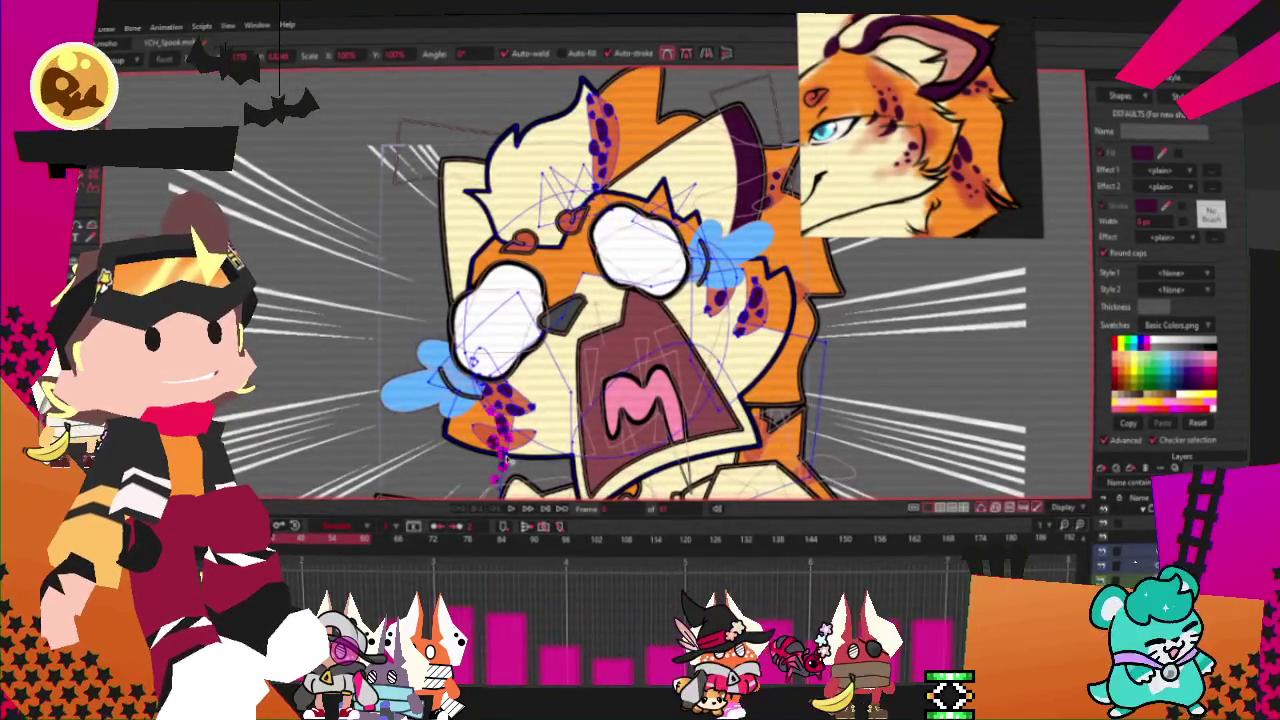
scroll(505, 455, up, 3)
scroll(467, 475, up, 2)
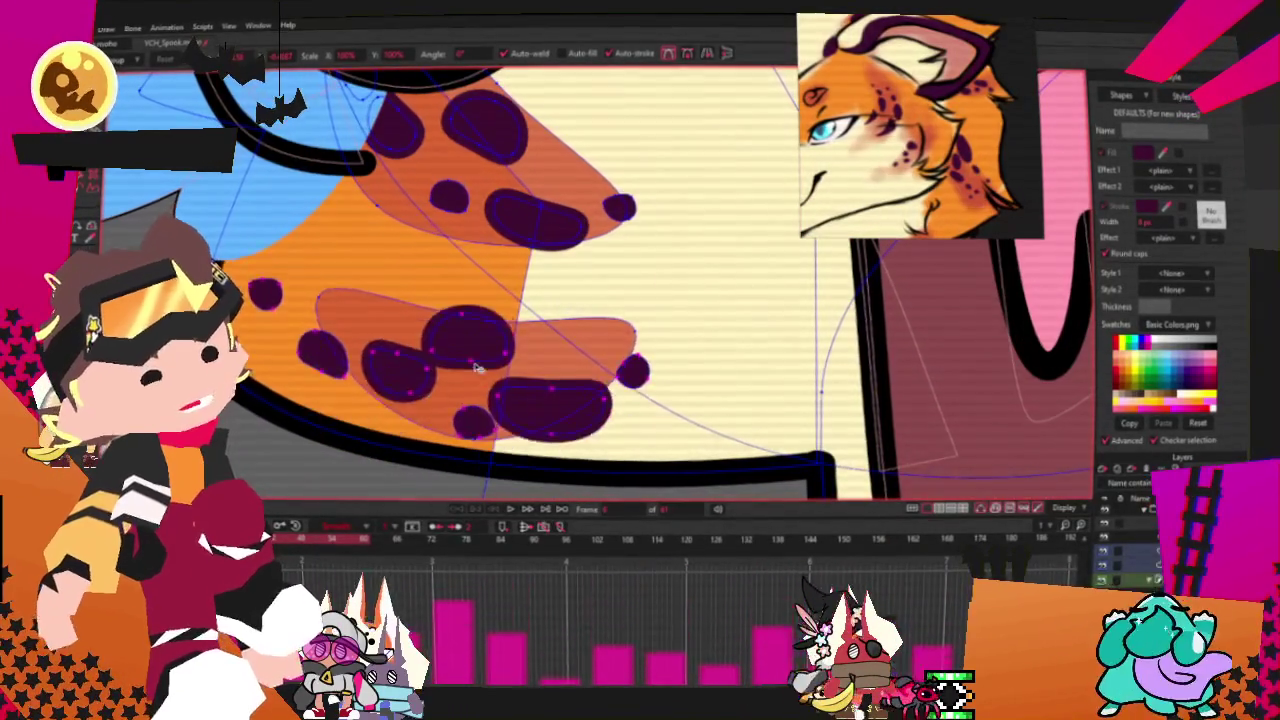
scroll(472, 347, up, 2)
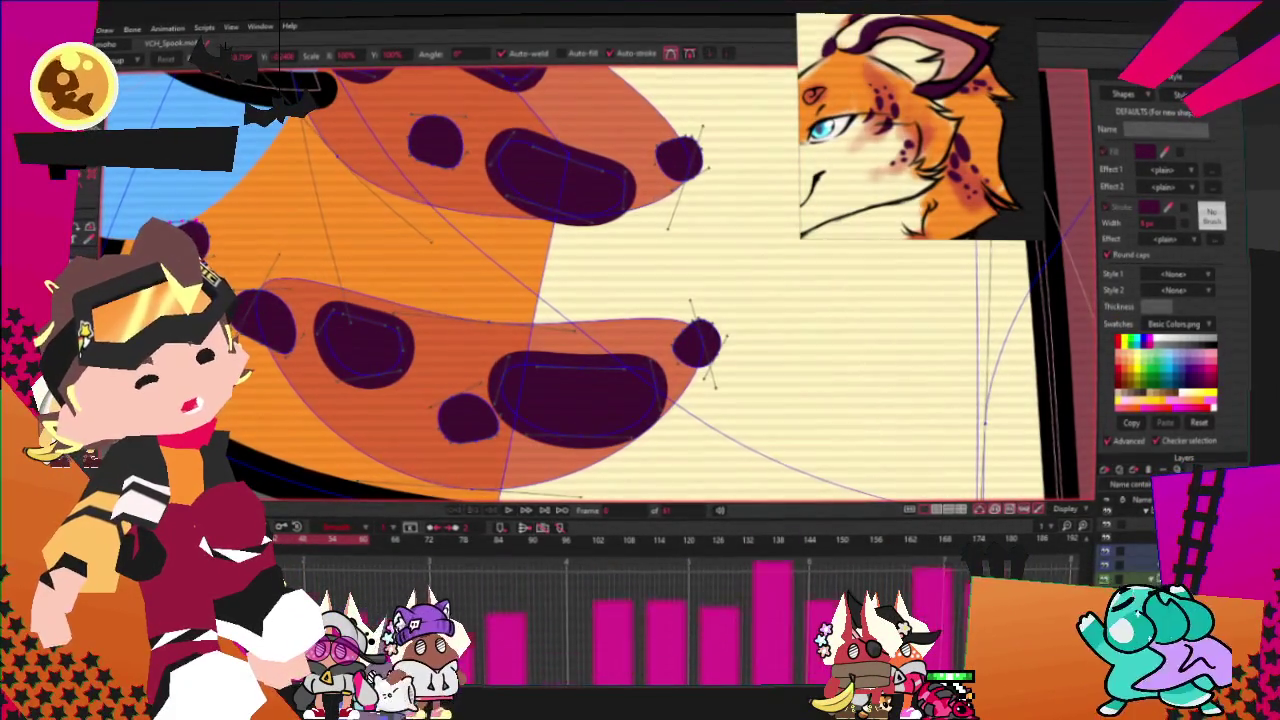
scroll(446, 290, down, 4)
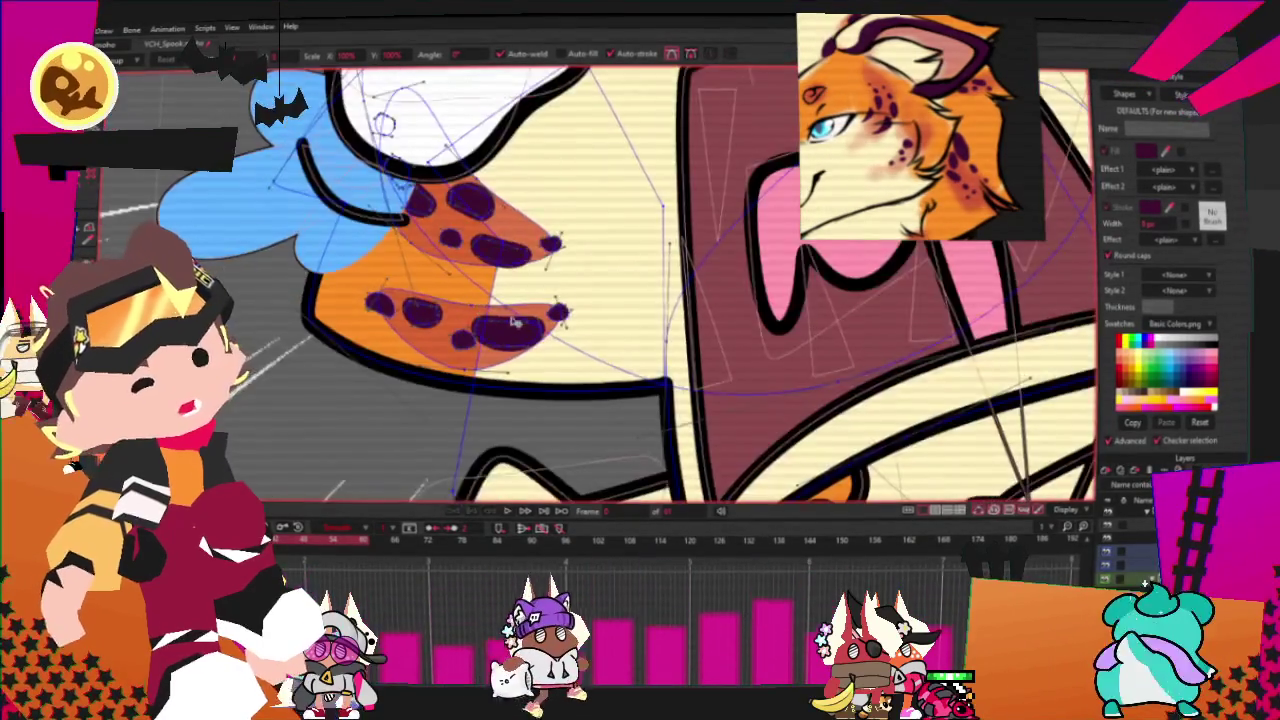
scroll(492, 367, up, 3)
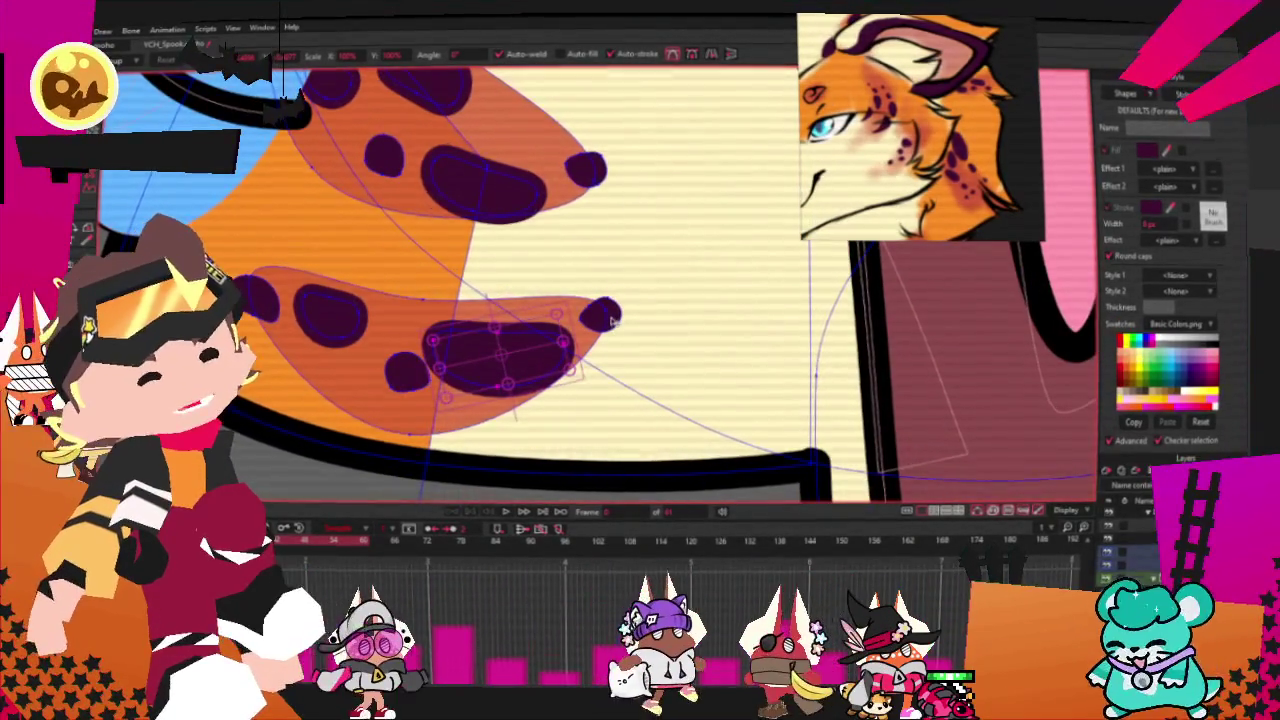
scroll(612, 318, up, 2)
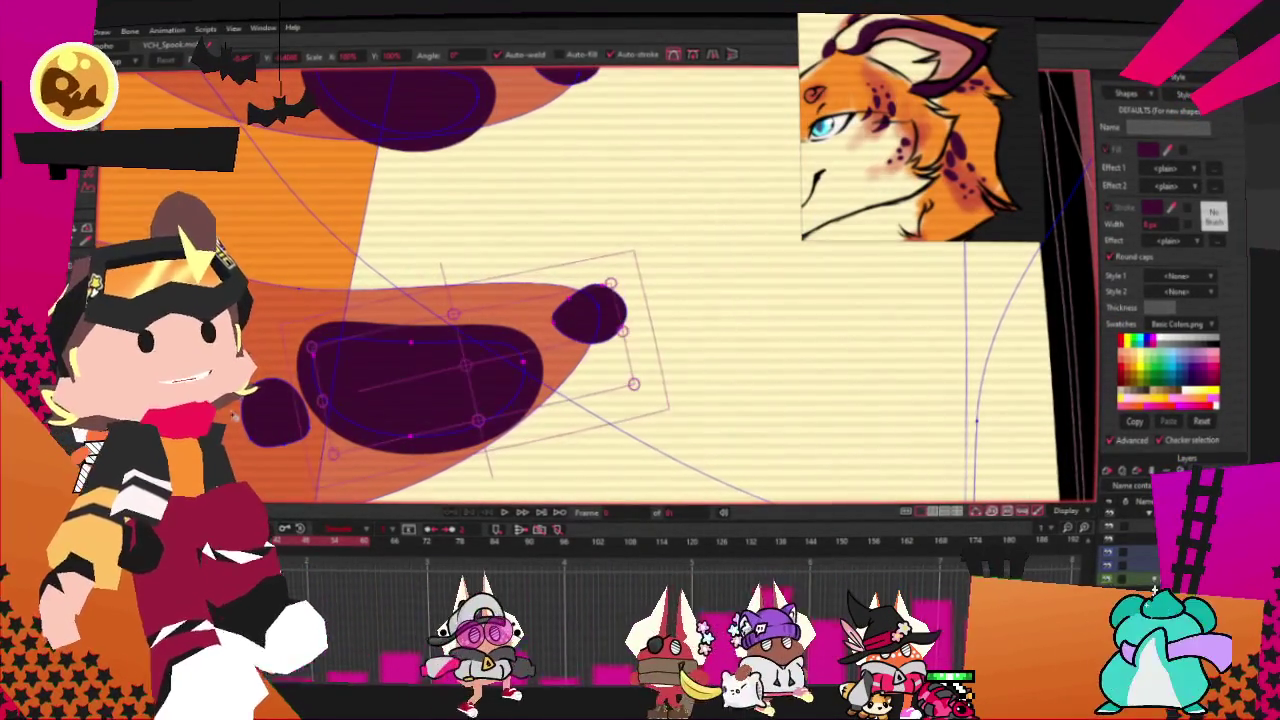
drag(435, 320, 550, 335)
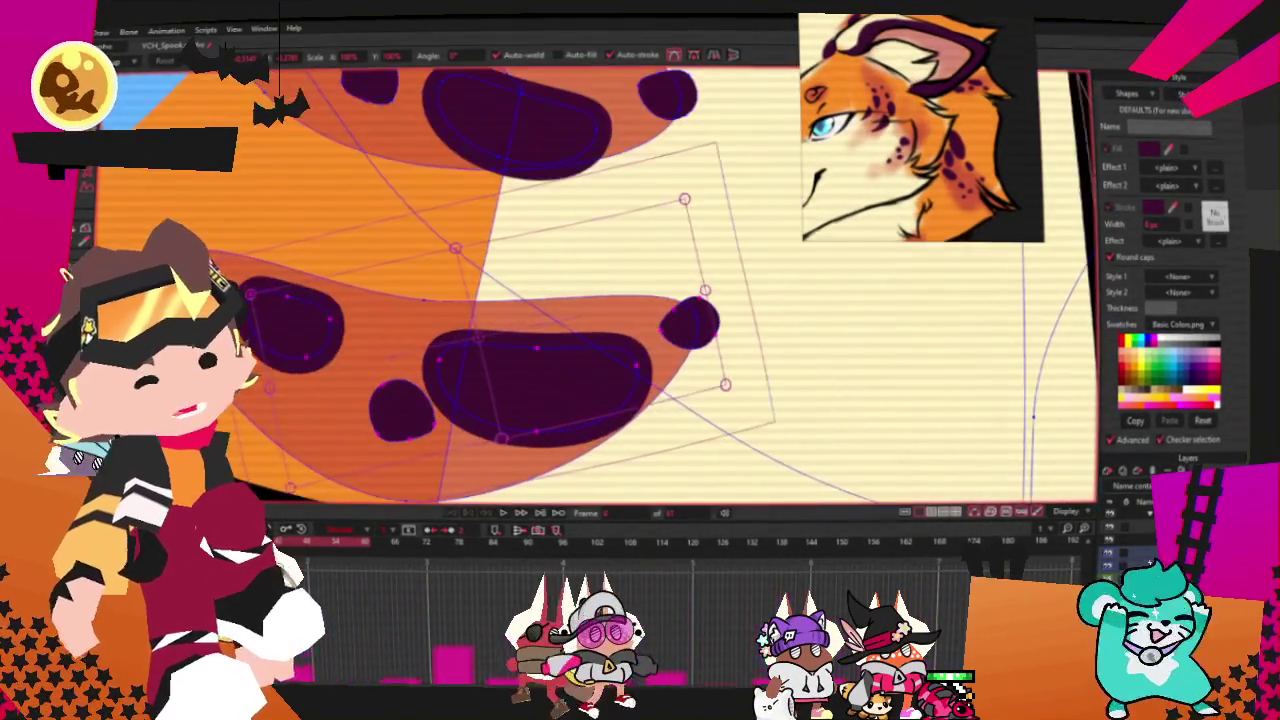
key(space)
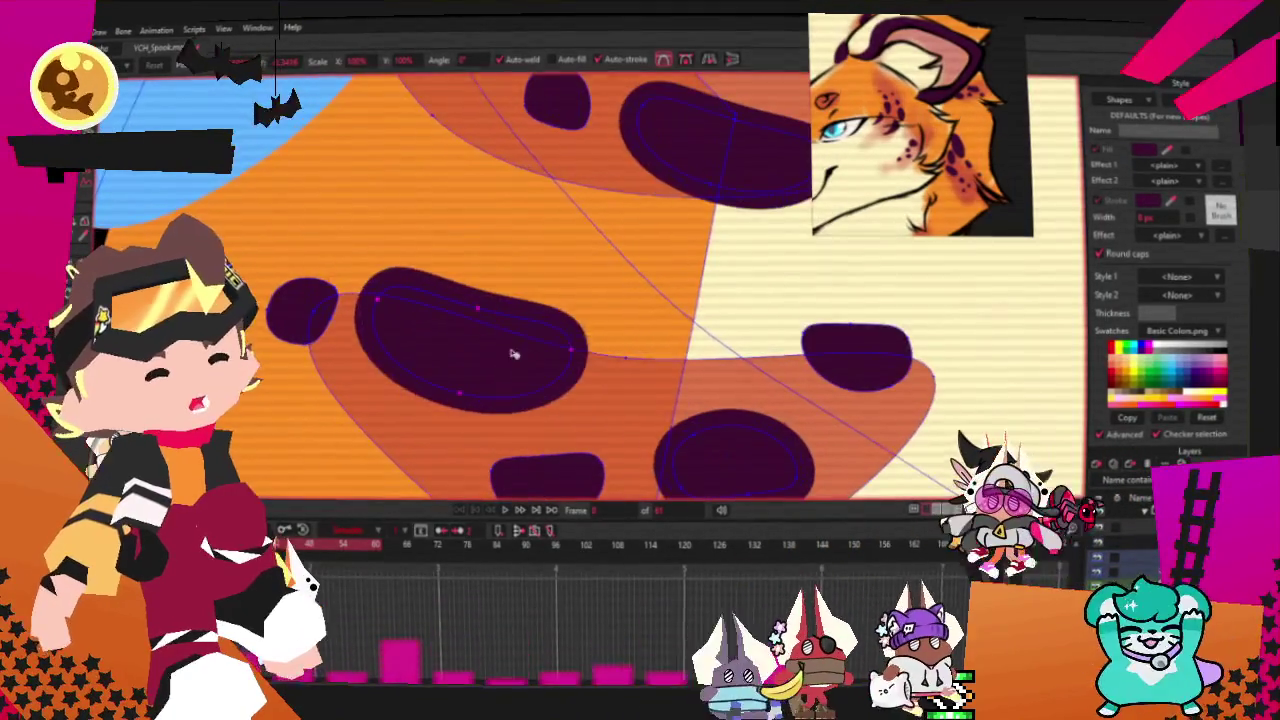
- Nudge the large dark cheek spot slightly down and right, then select the smaller spot beside it
drag(513, 354, 520, 371)
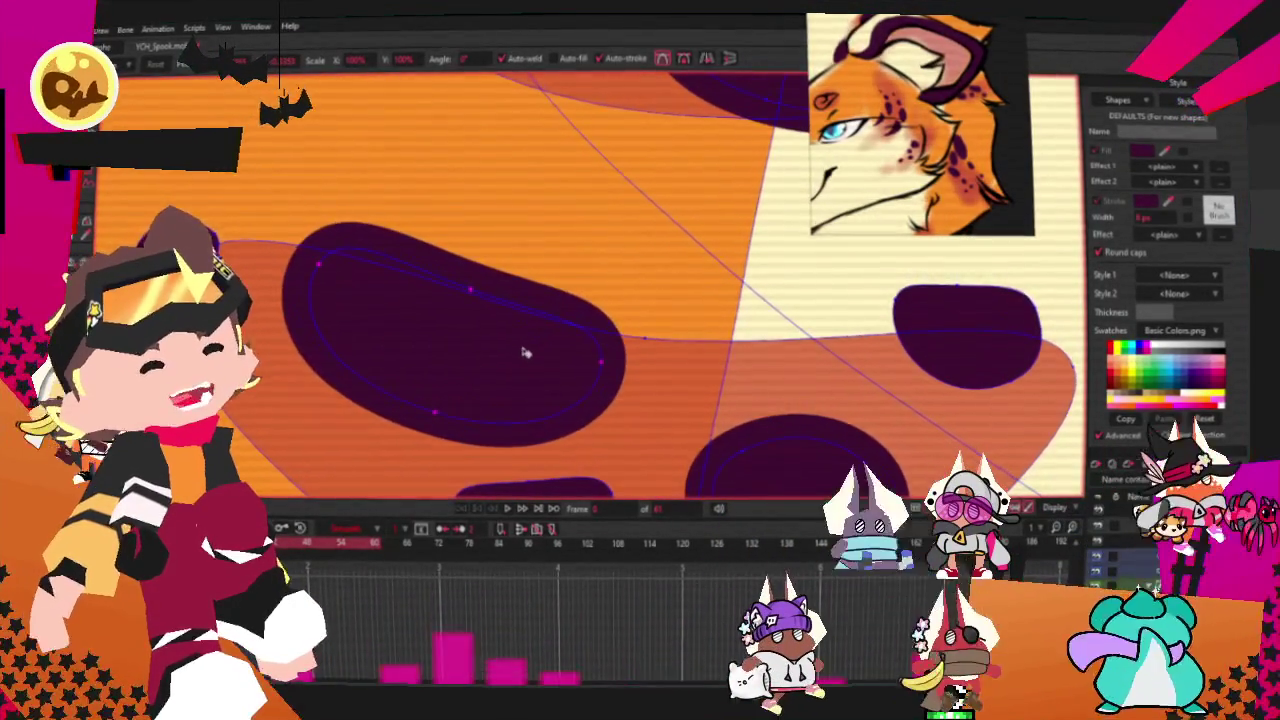
click(209, 245)
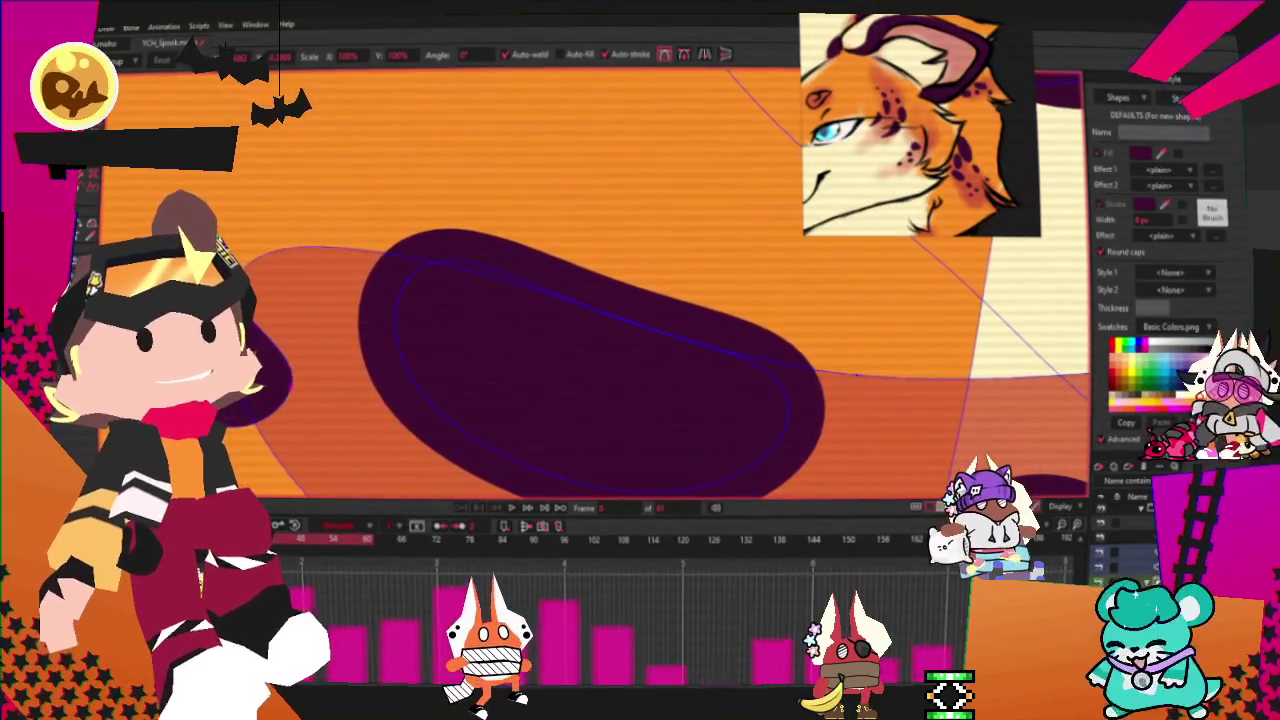
scroll(295, 295, down, 3)
scroll(295, 295, down, 3)
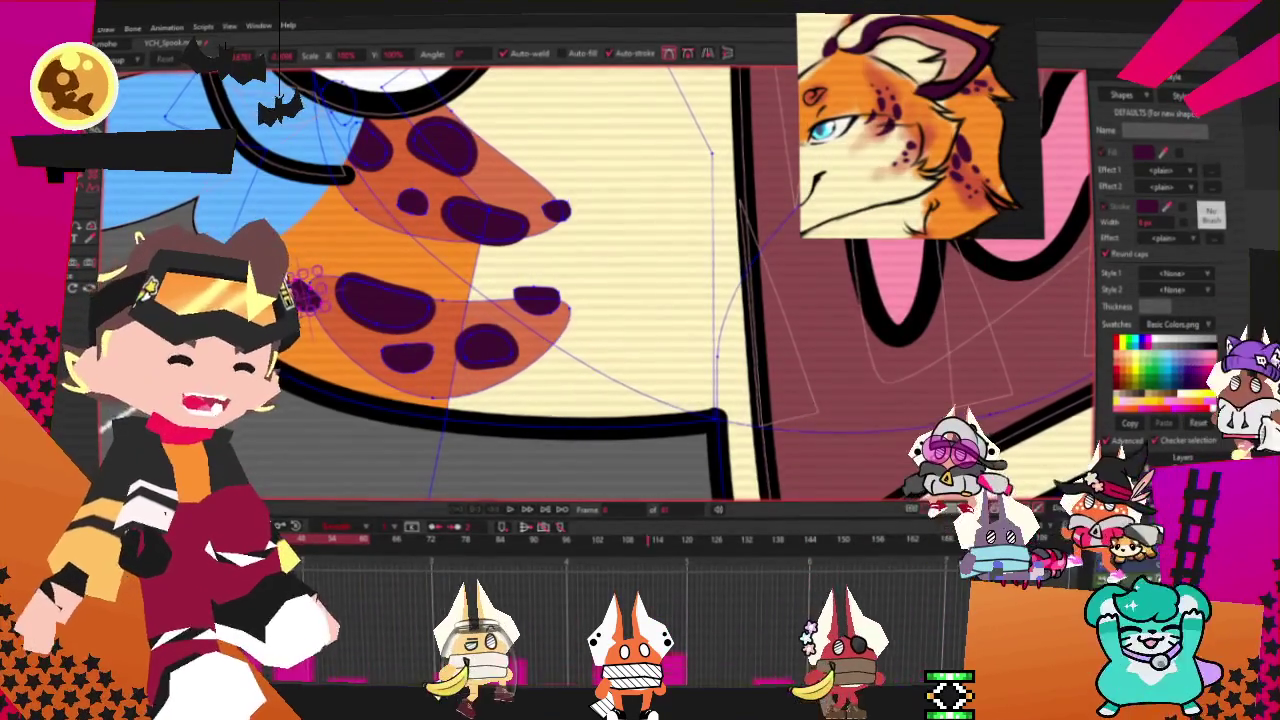
scroll(597, 302, down, 2)
scroll(597, 302, up, 2)
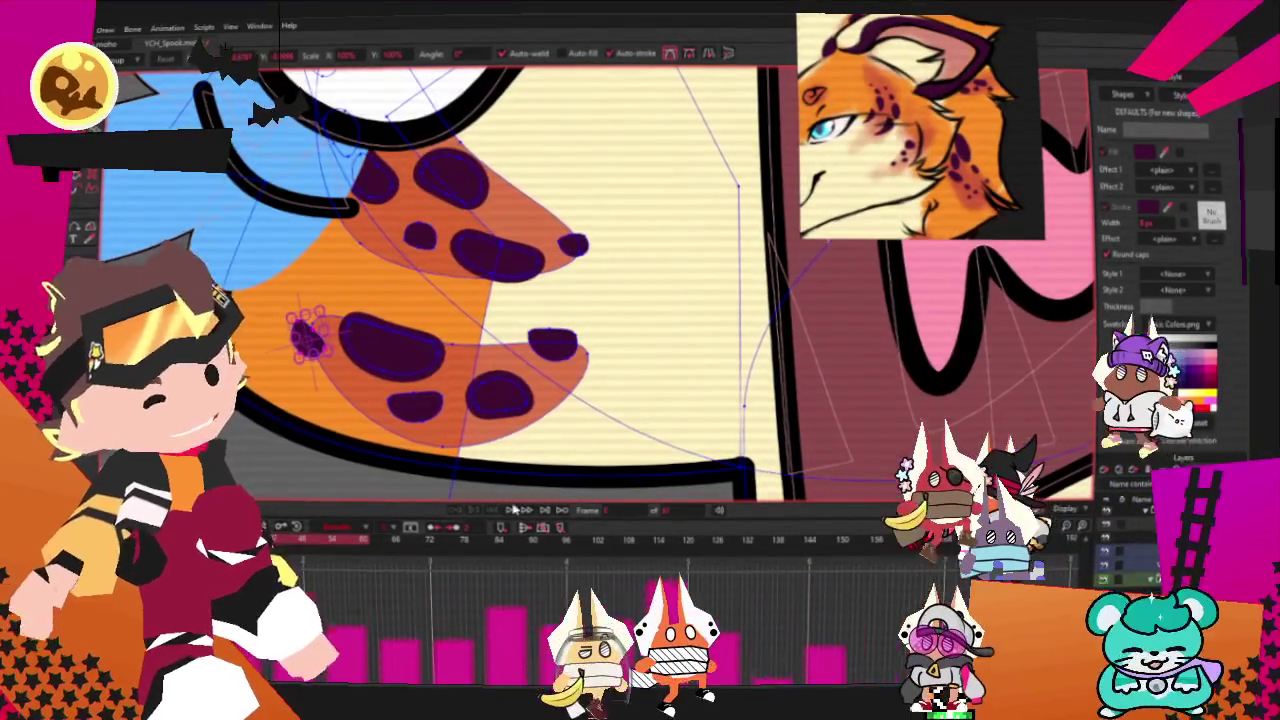
scroll(391, 329, up, 2)
scroll(391, 329, up, 1)
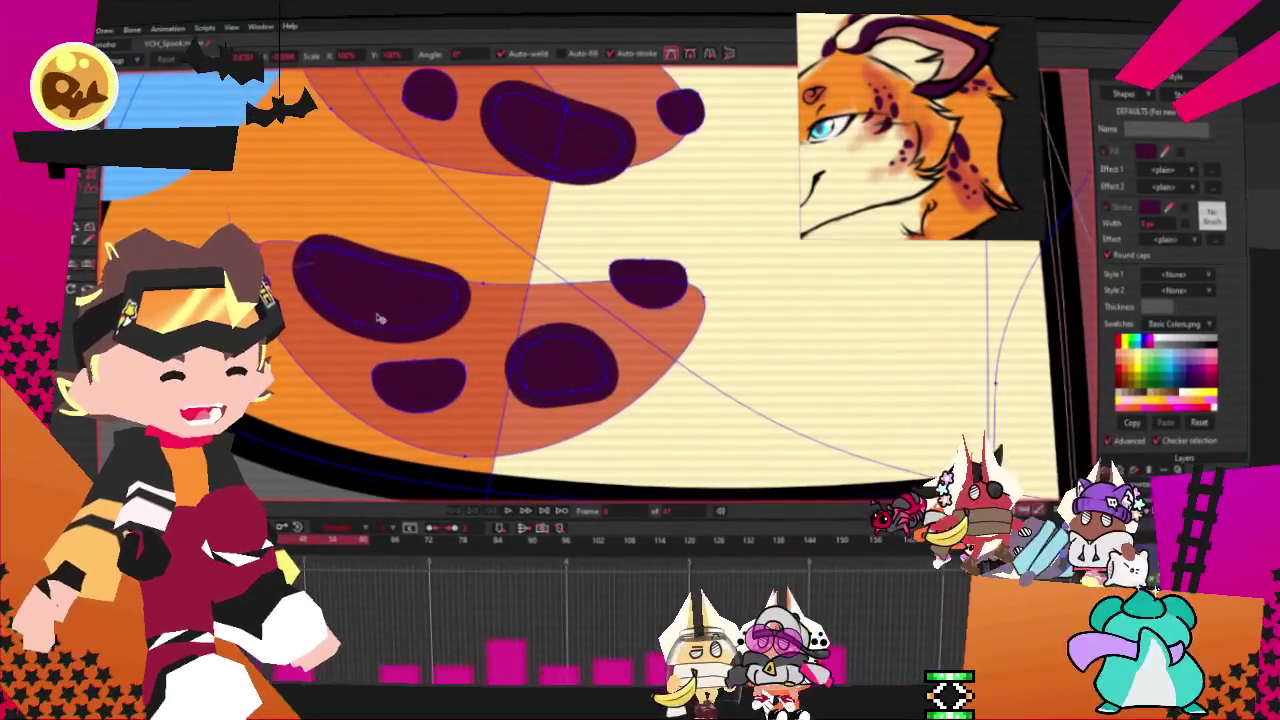
key(q)
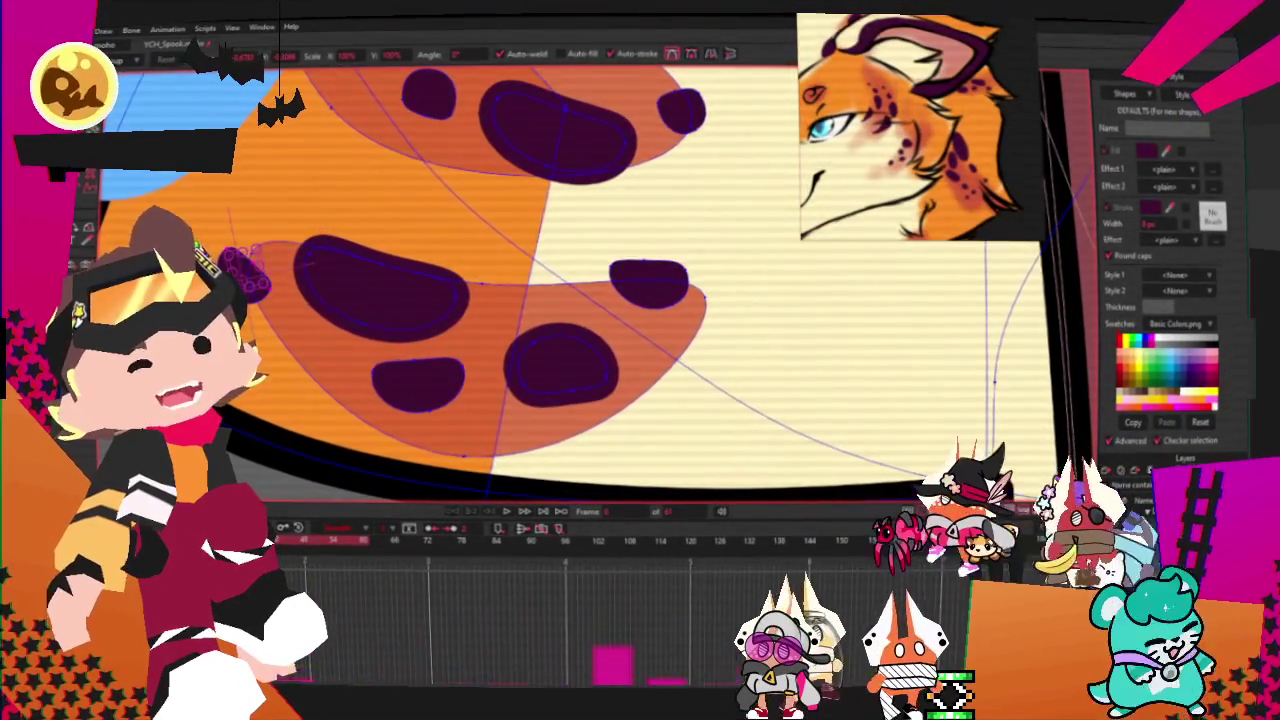
click(420, 308)
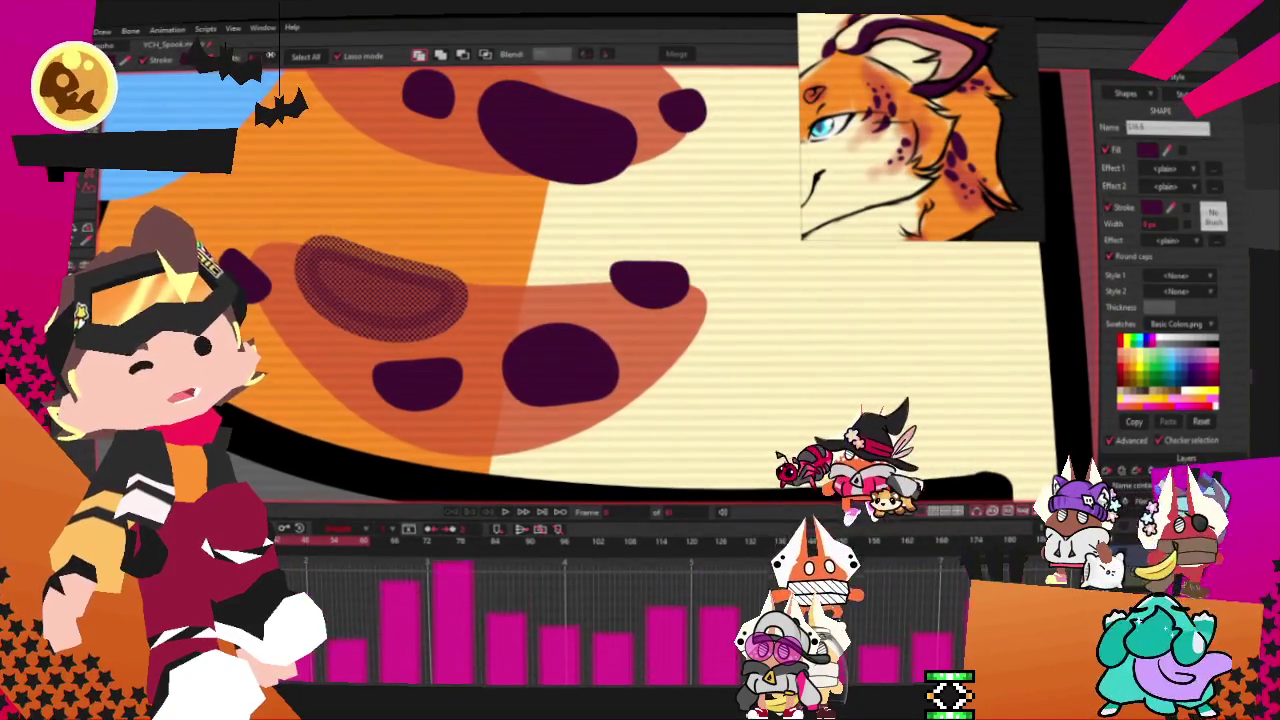
scroll(475, 312, down, 2)
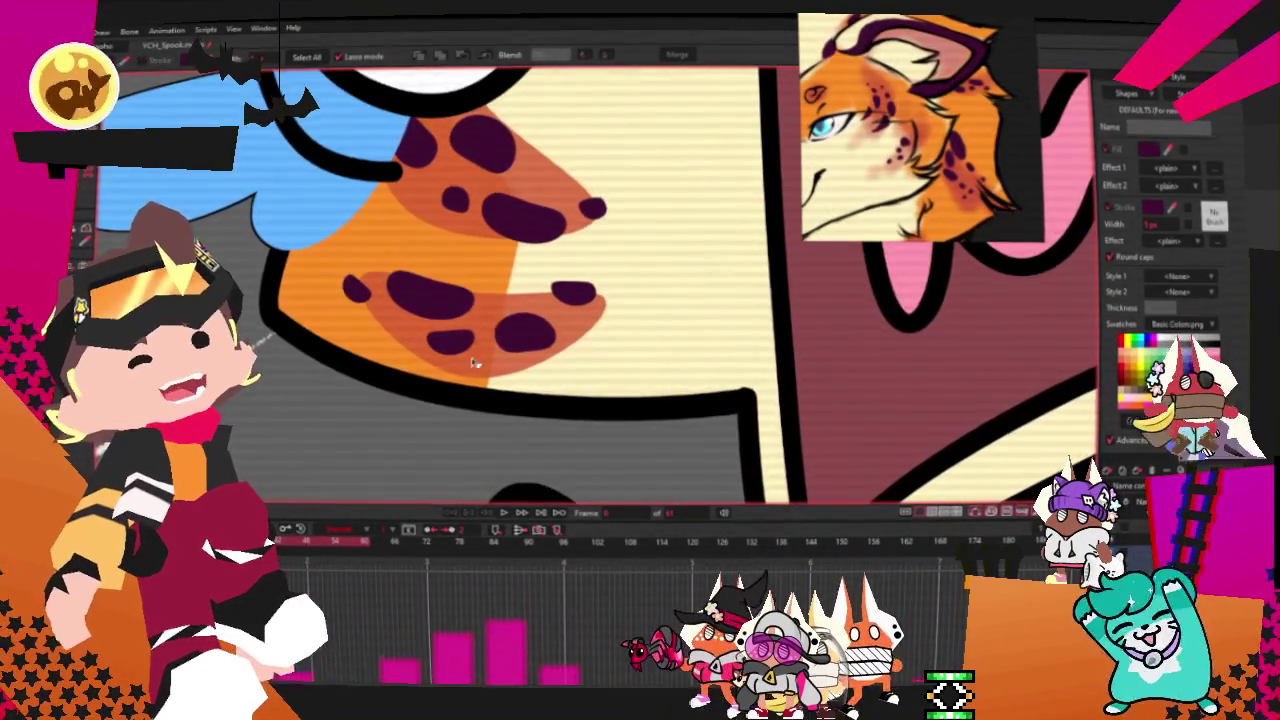
scroll(455, 350, down, 2)
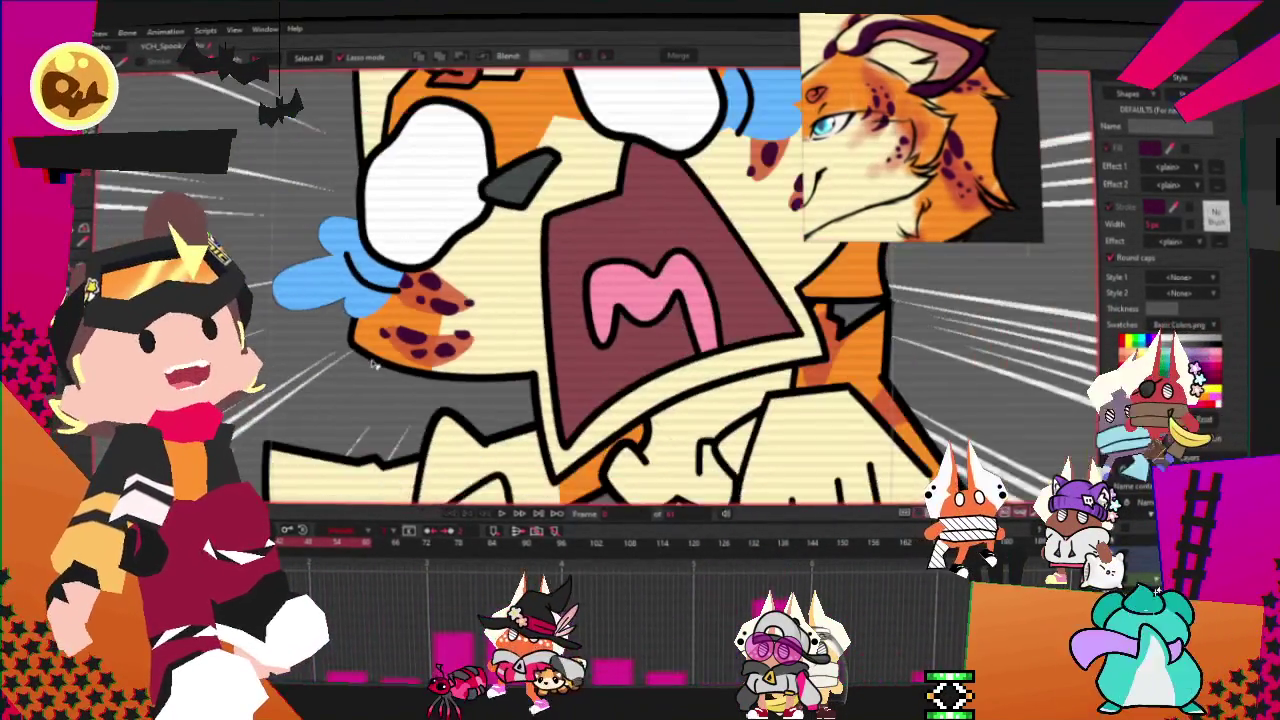
drag(465, 342, 408, 326)
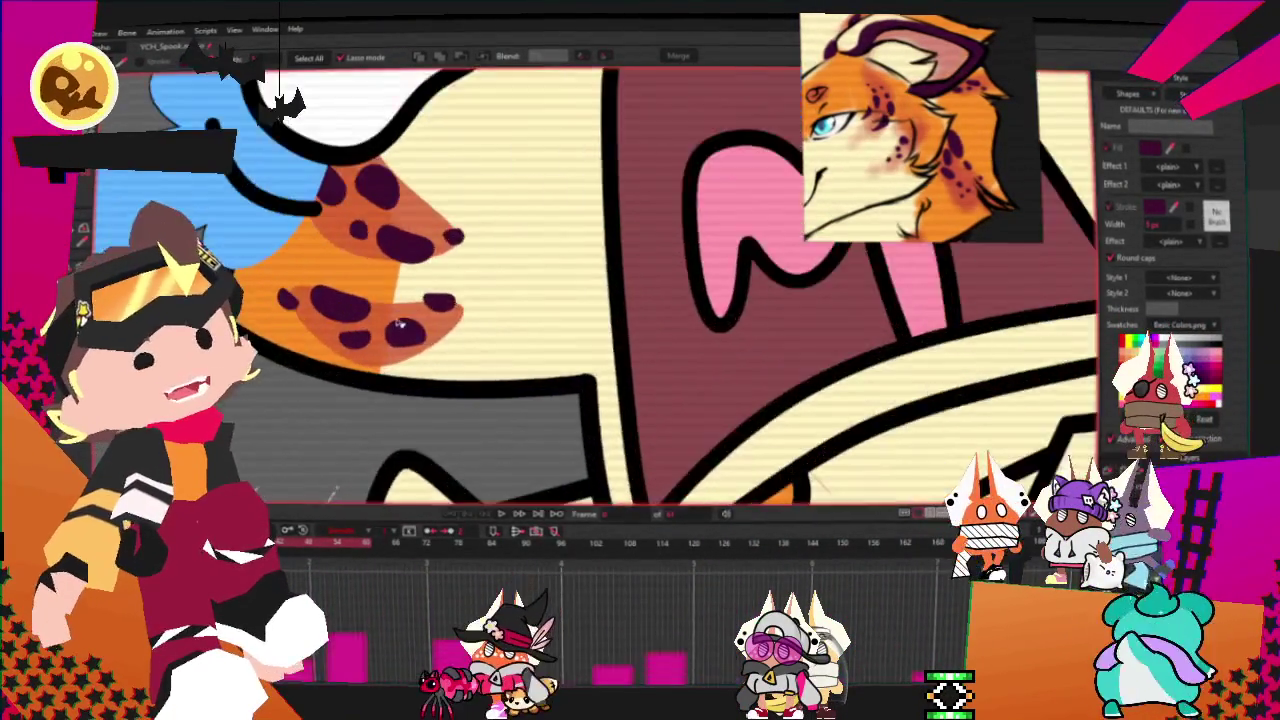
scroll(265, 310, up, 2)
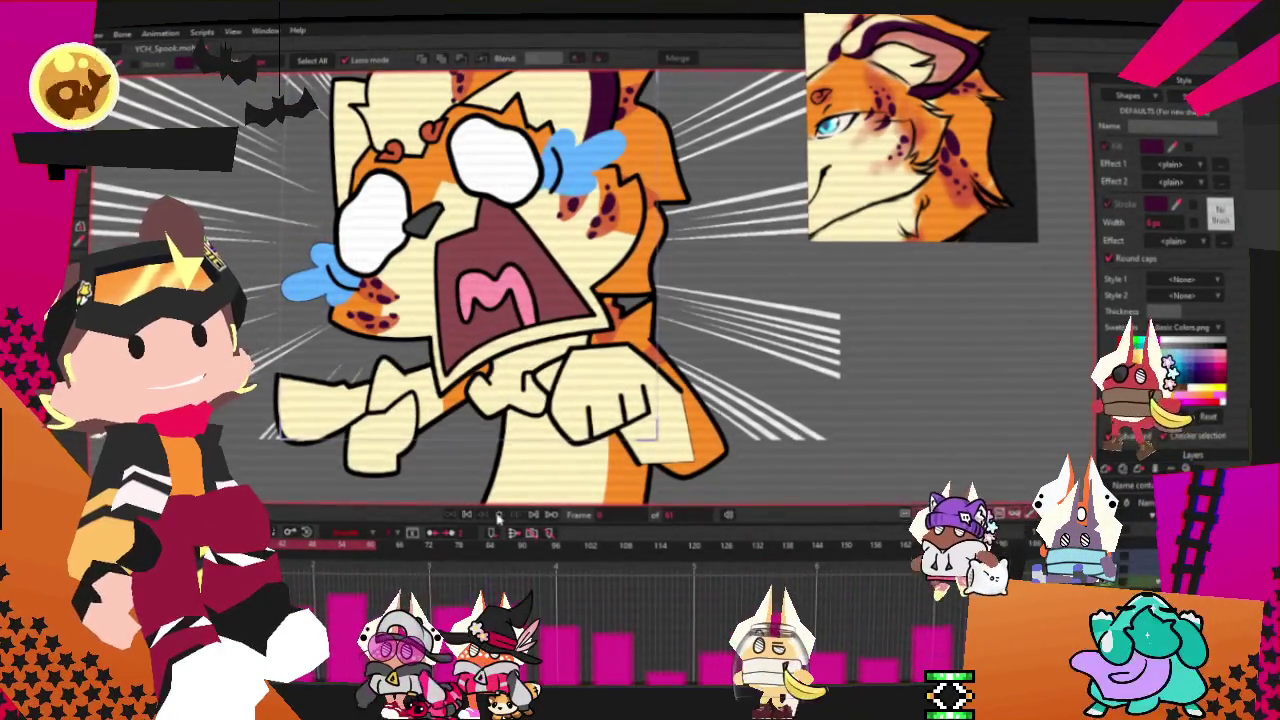
scroll(612, 271, down, 2)
scroll(610, 270, up, 2)
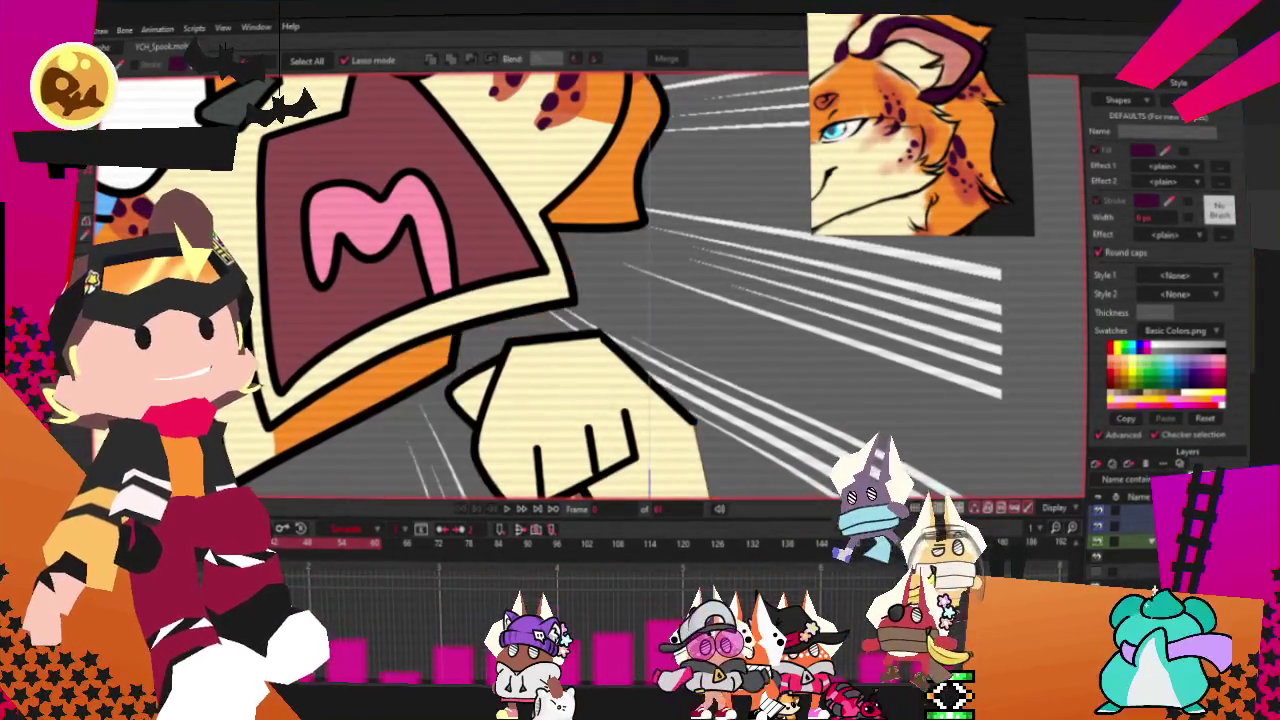
scroll(700, 340, down, 3)
key(t)
scroll(518, 110, up, 3)
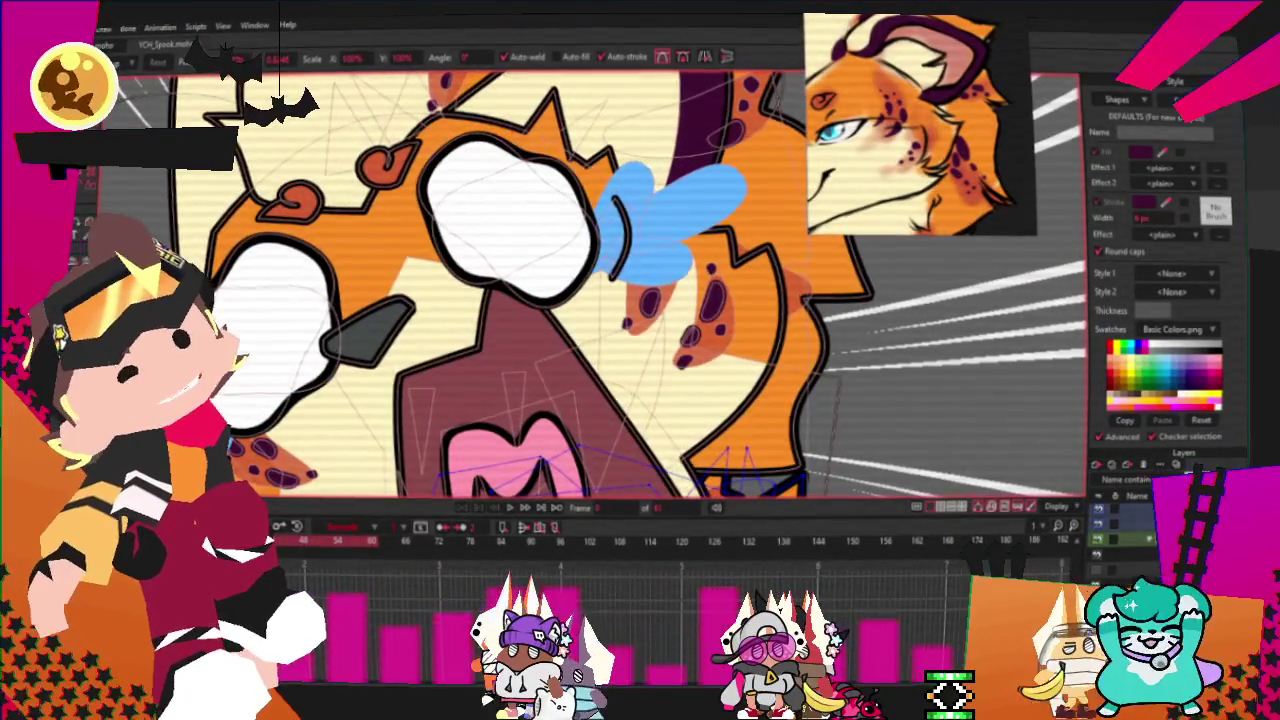
scroll(560, 300, down, 3)
scroll(719, 371, up, 3)
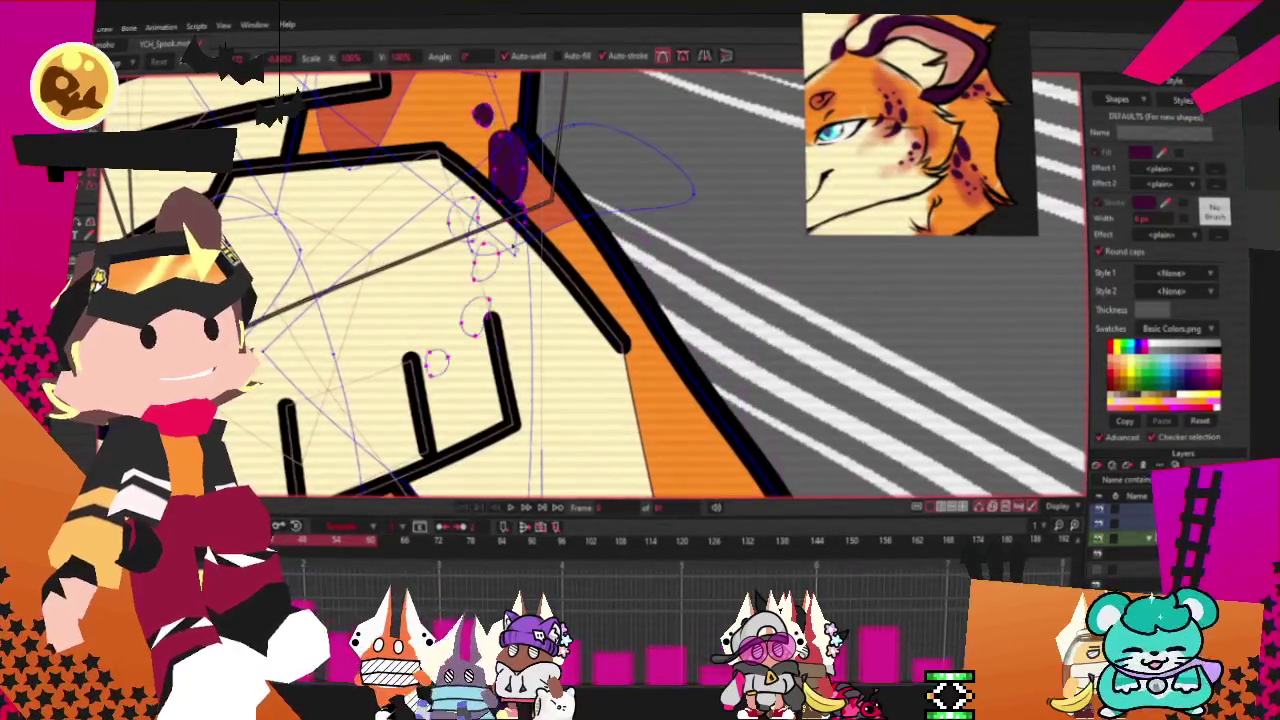
scroll(601, 328, up, 2)
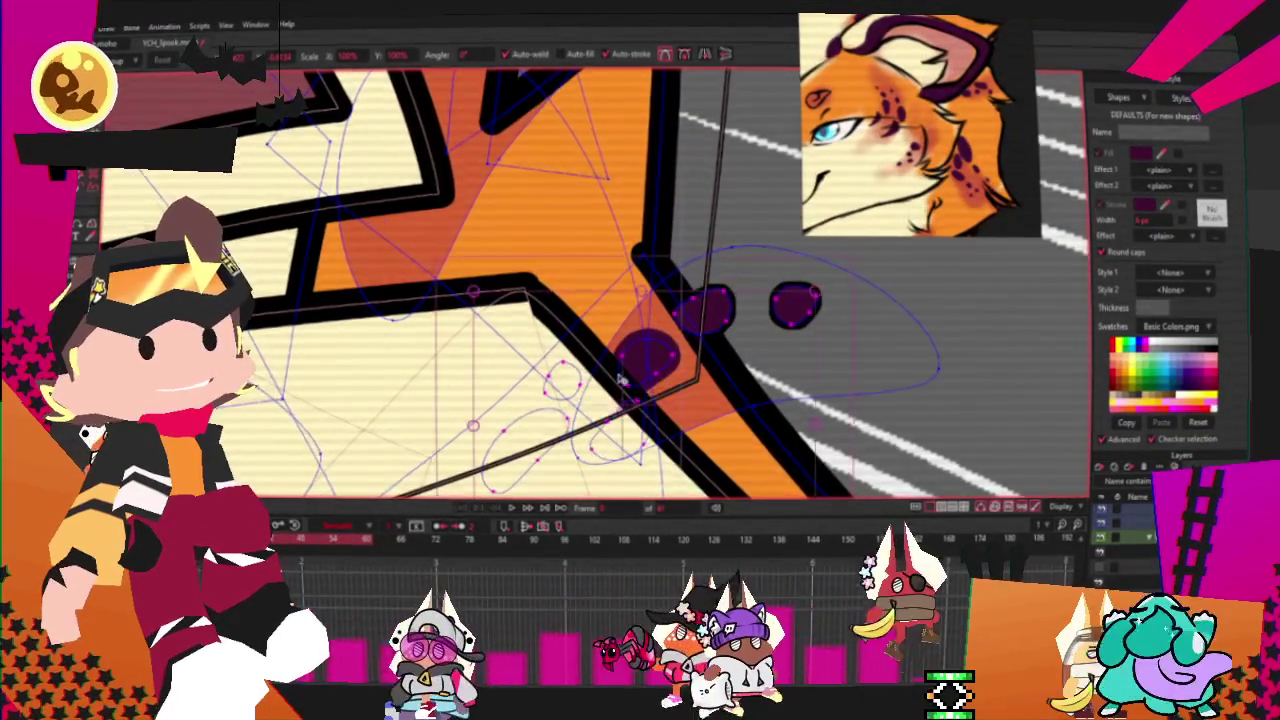
scroll(621, 378, down, 1)
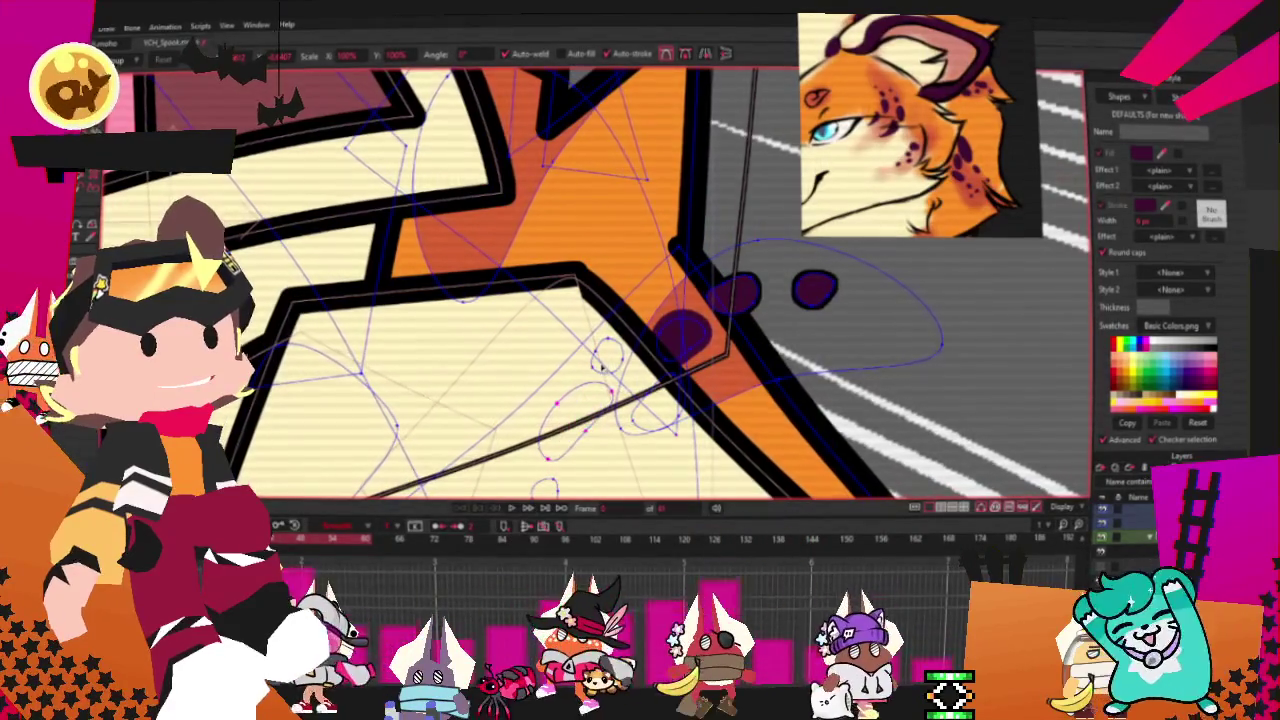
click(614, 352)
click(574, 412)
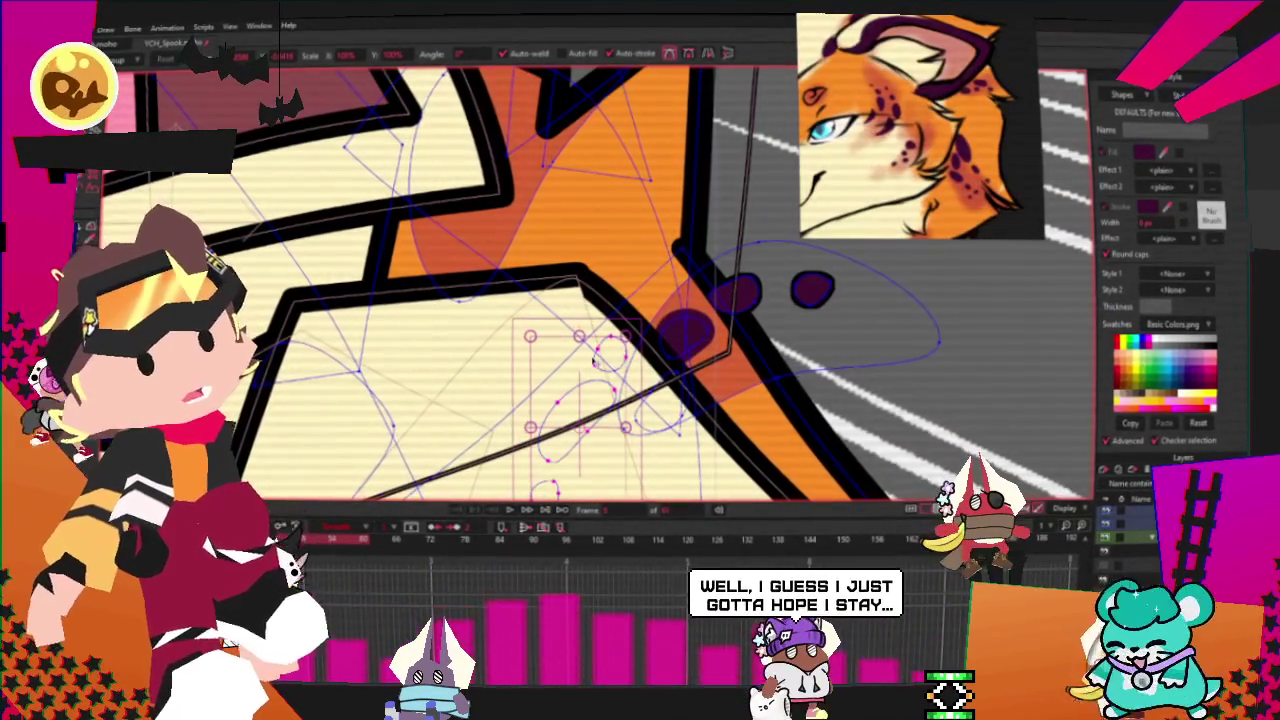
scroll(558, 216, up, 2)
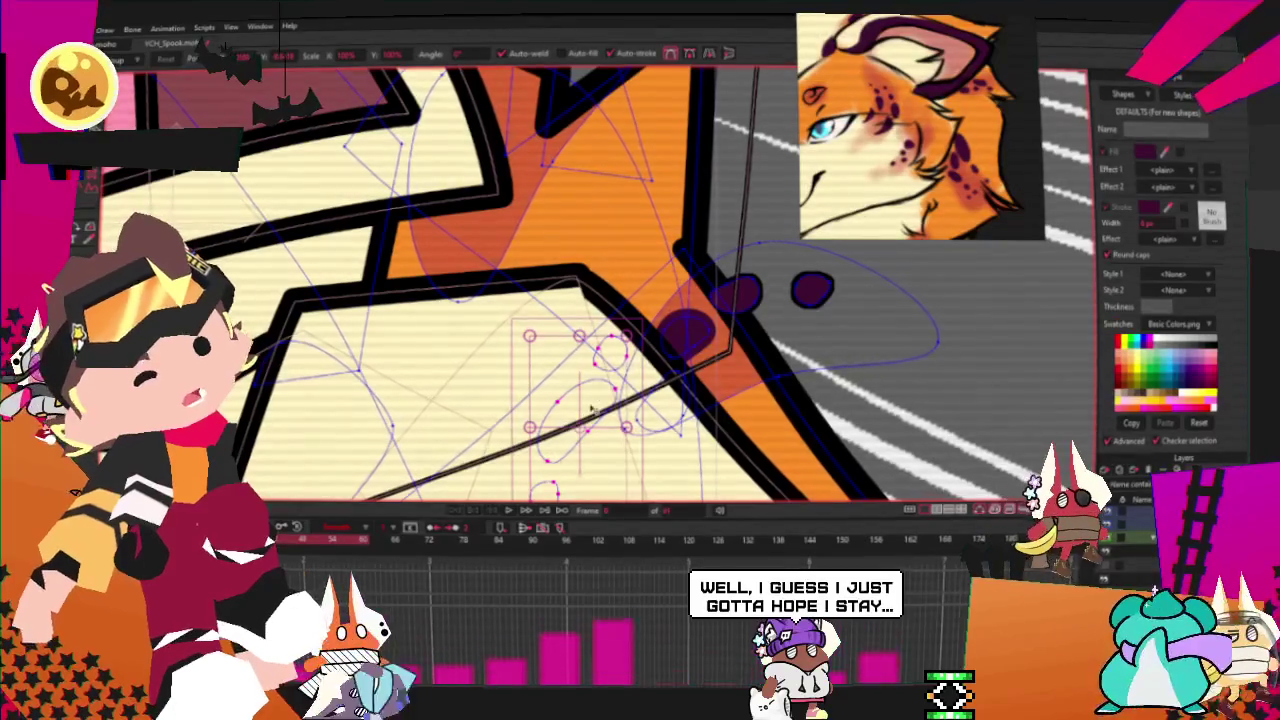
scroll(558, 216, up, 2)
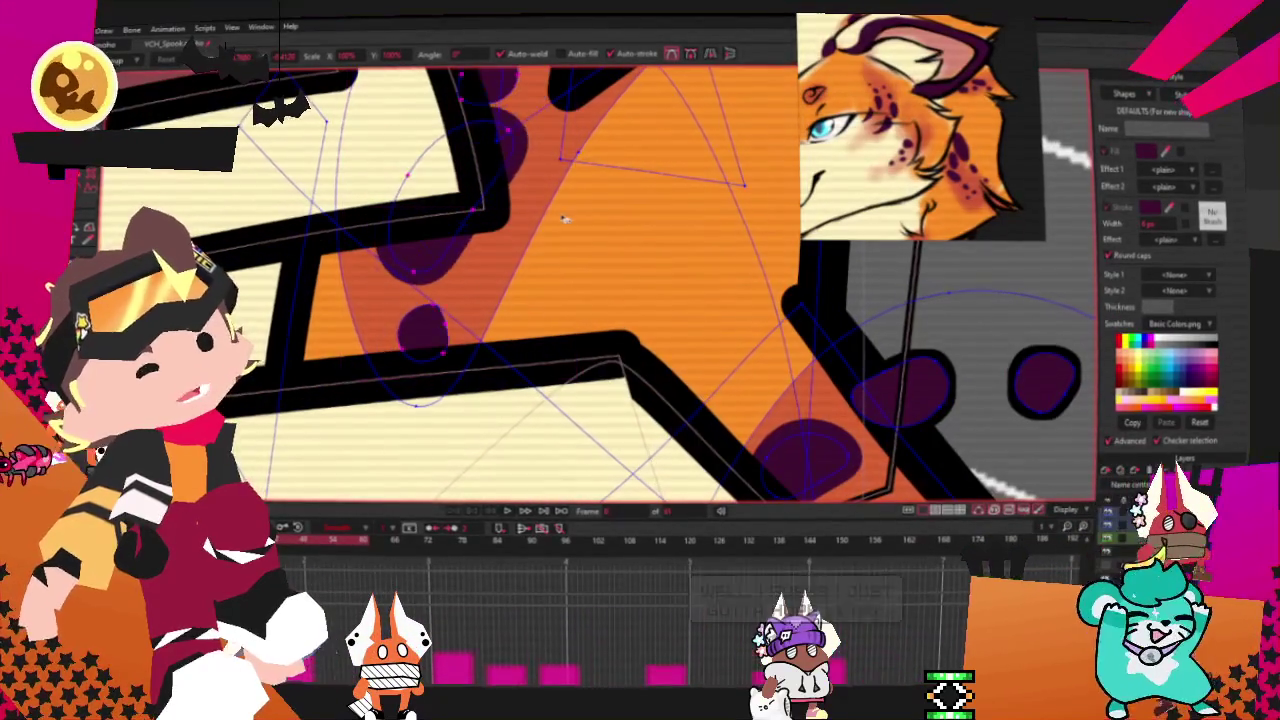
scroll(470, 282, down, 3)
scroll(740, 302, up, 2)
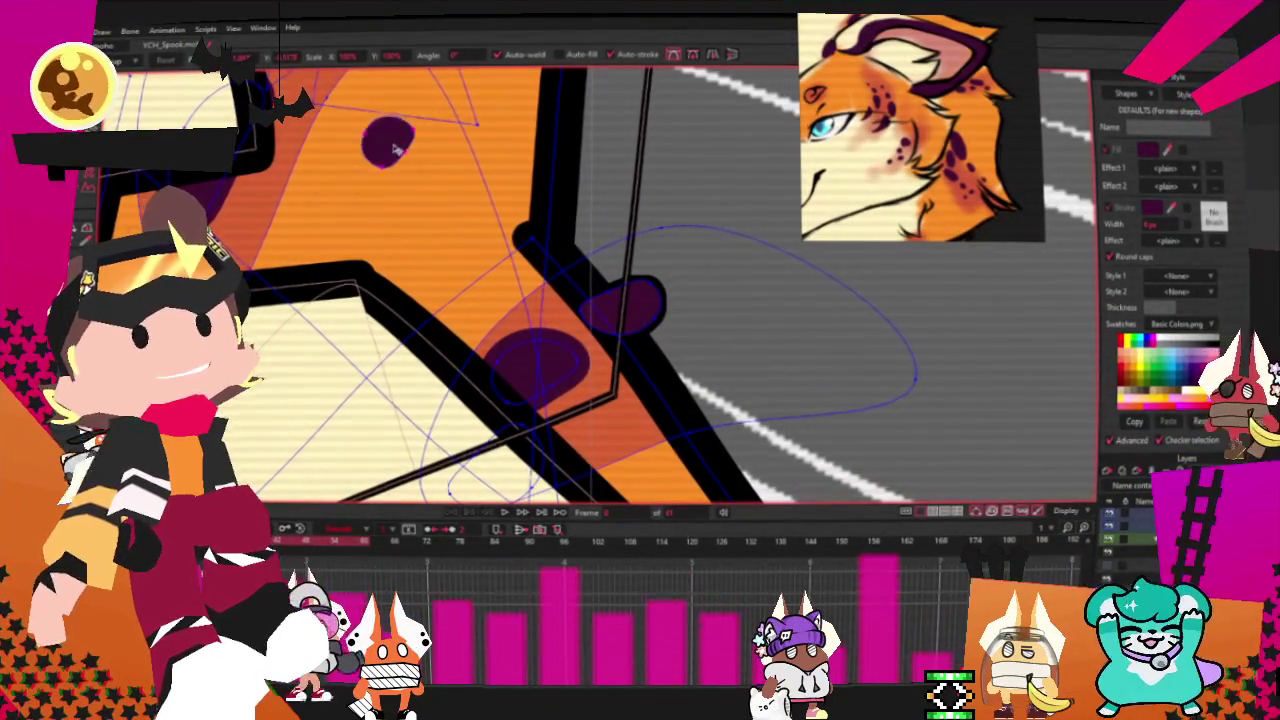
scroll(597, 288, up, 2)
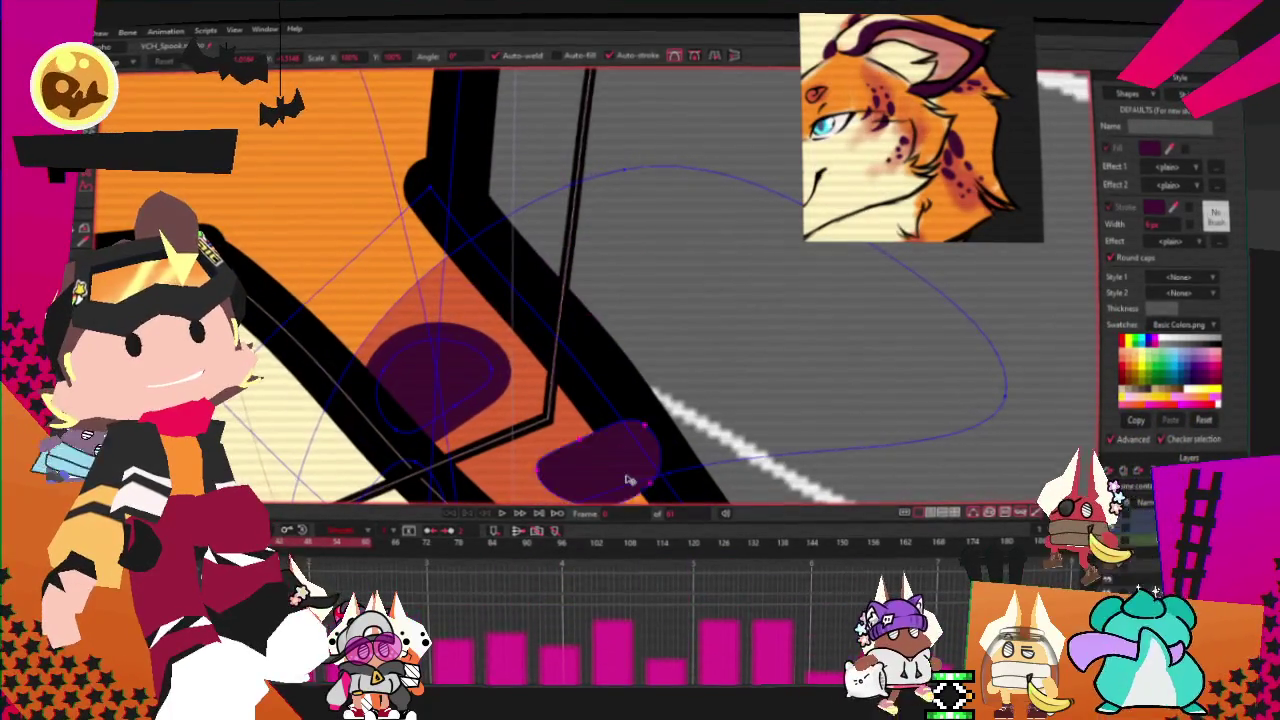
scroll(518, 300, down, 3)
scroll(560, 372, up, 2)
key(q)
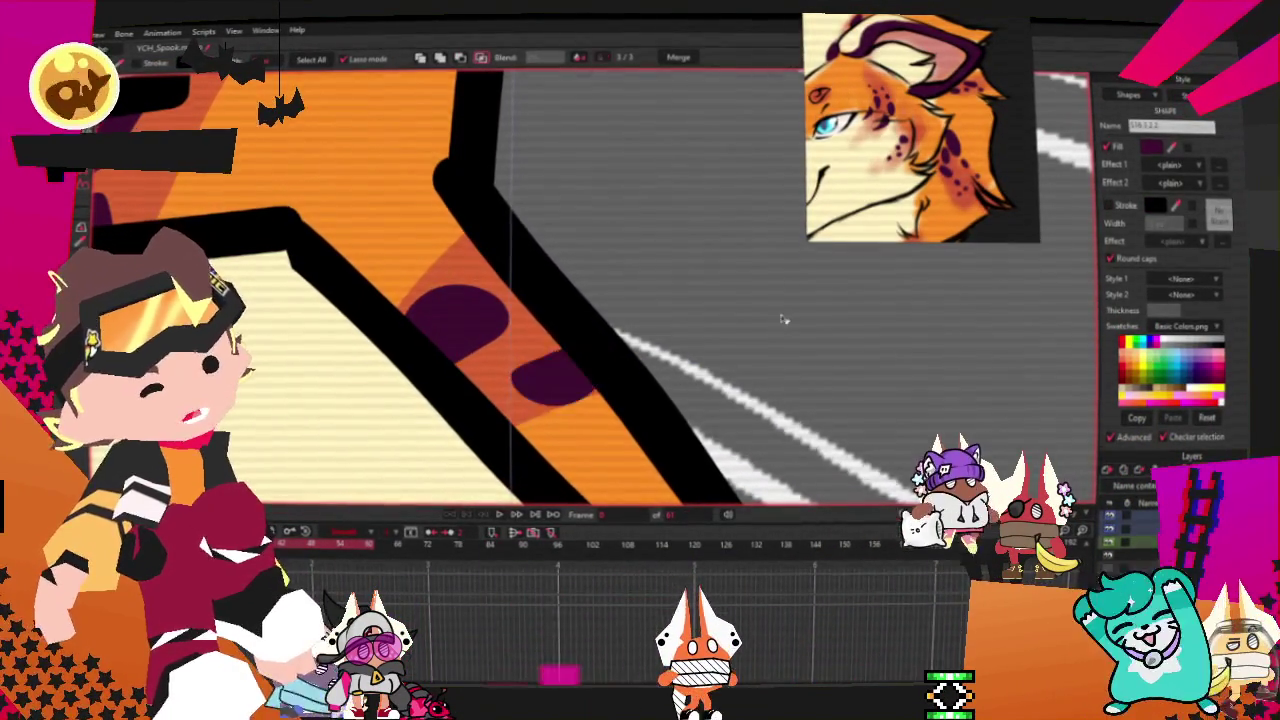
scroll(783, 318, down, 2)
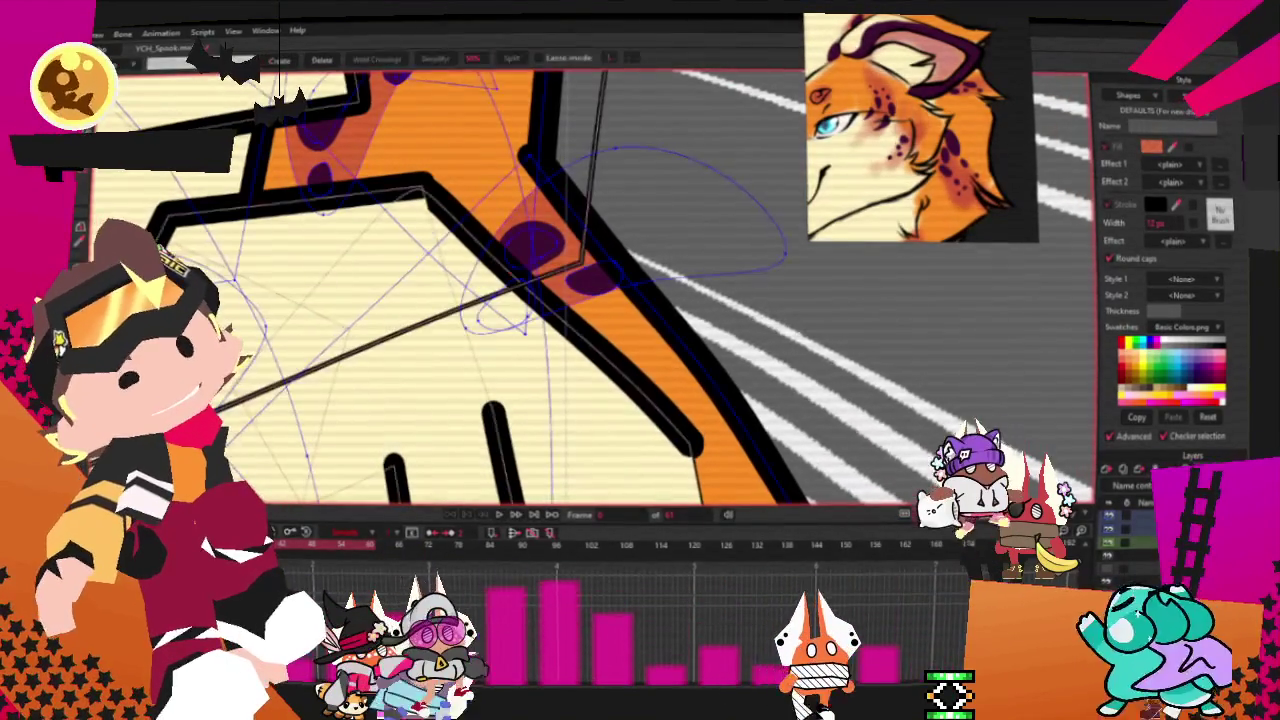
- With Transform Points, select the small dark spot on the paw
key(t)
scroll(597, 335, up, 1)
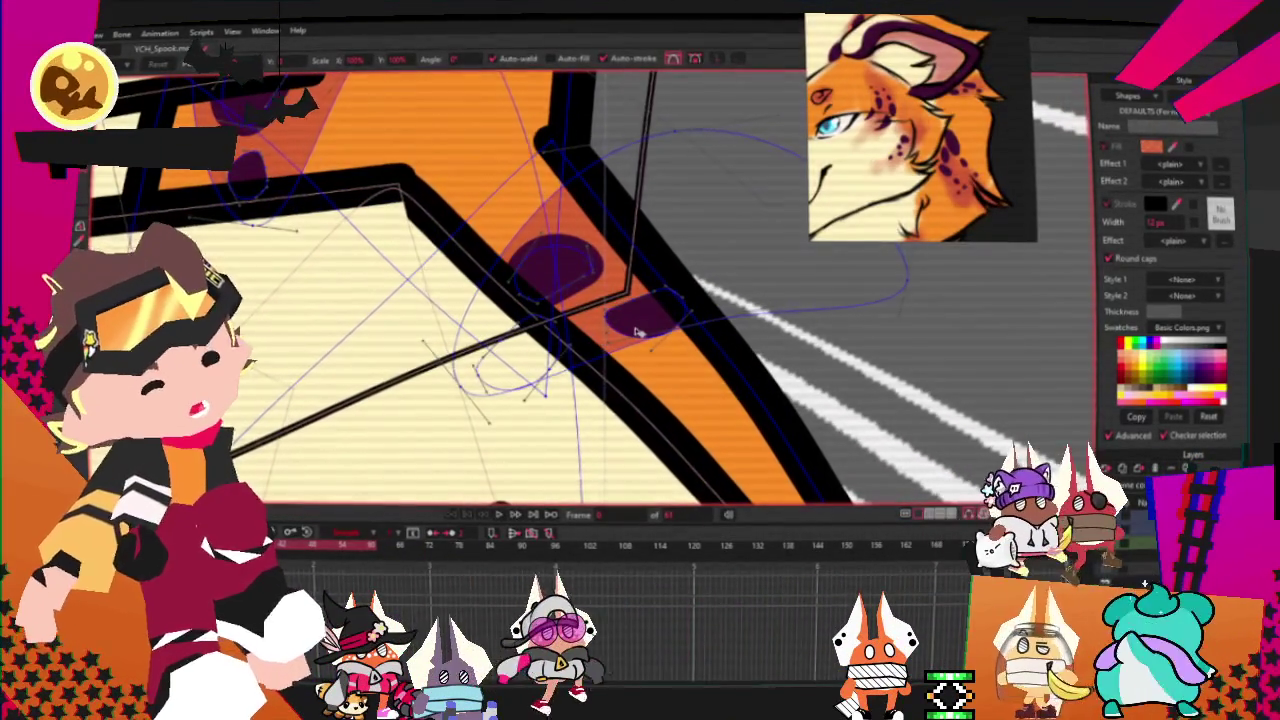
scroll(636, 333, up, 1)
click(660, 325)
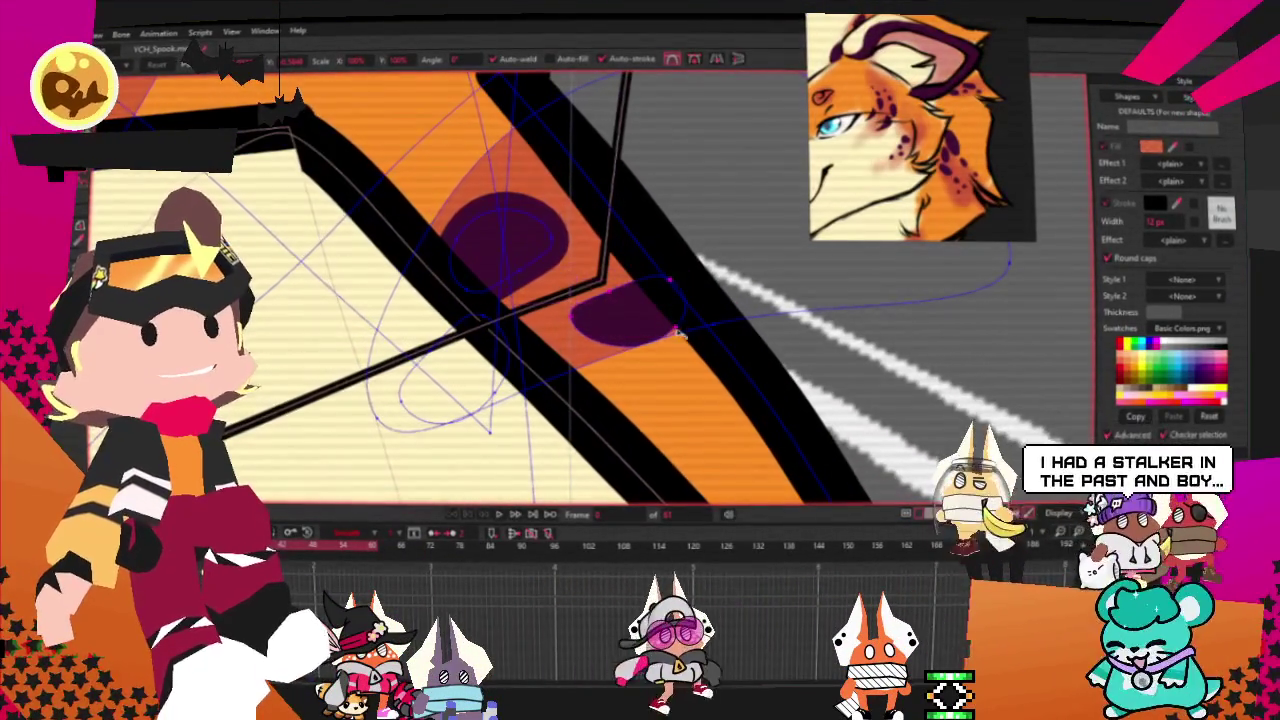
- Zoom out and play the screaming cat animation from the start
scroll(462, 288, down, 2)
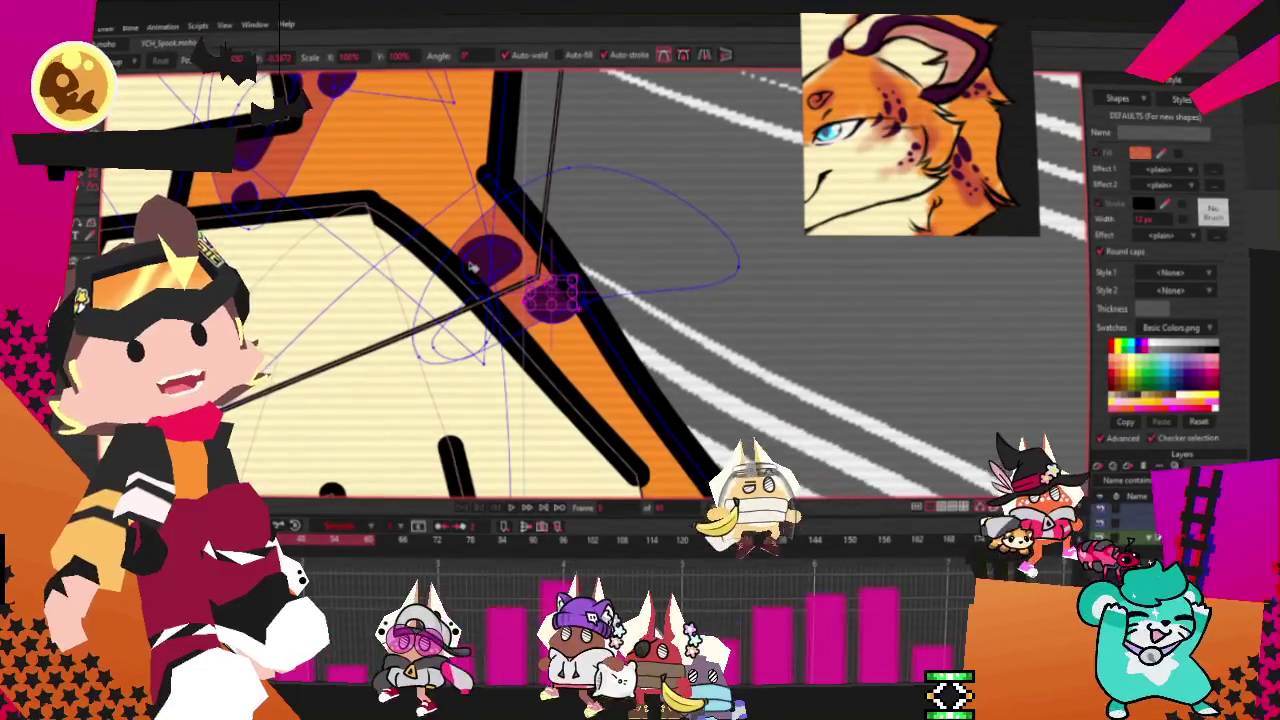
scroll(506, 356, down, 2)
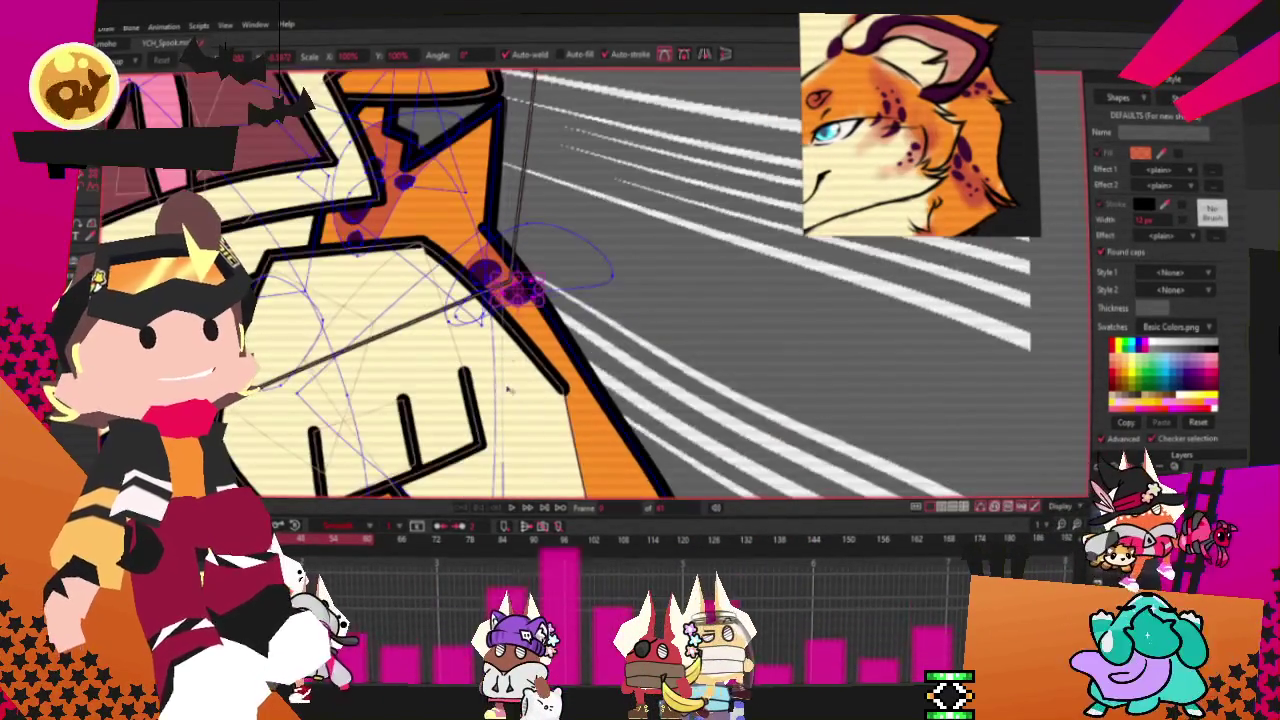
click(512, 508)
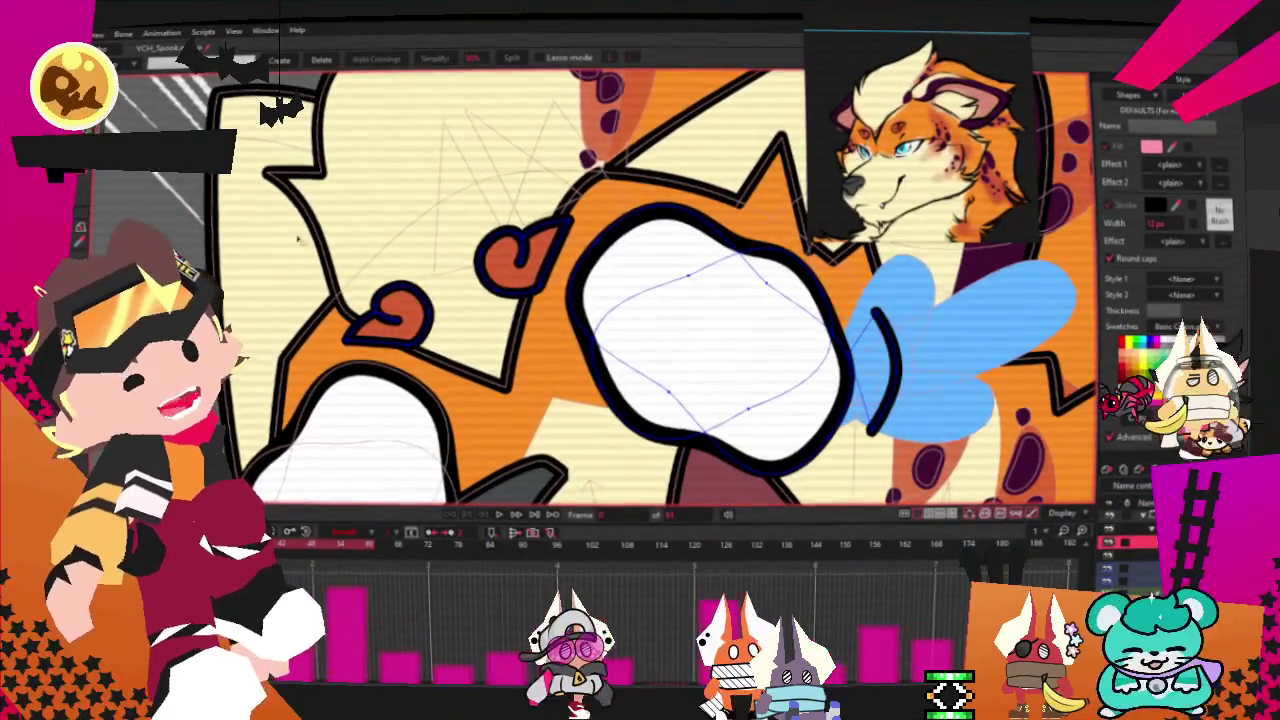
- Marquee-select the orange curl points for transforming, then play the animation back
drag(435, 175, 553, 313)
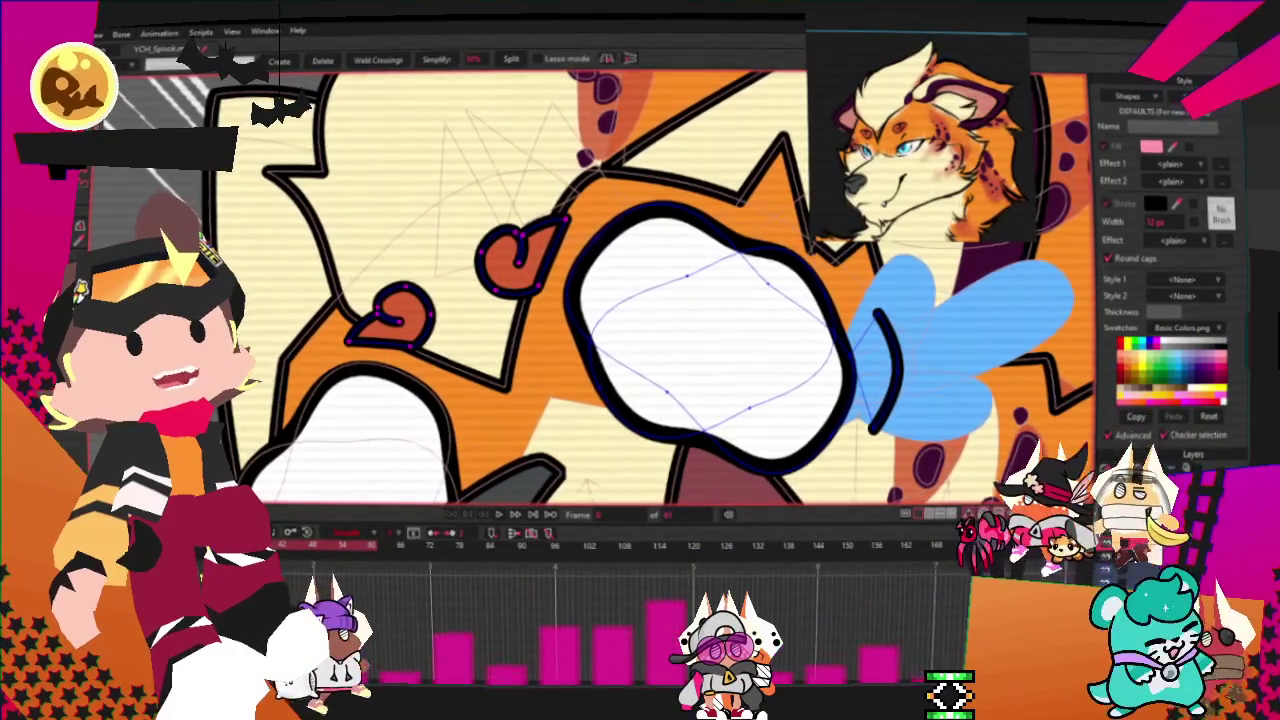
key(t)
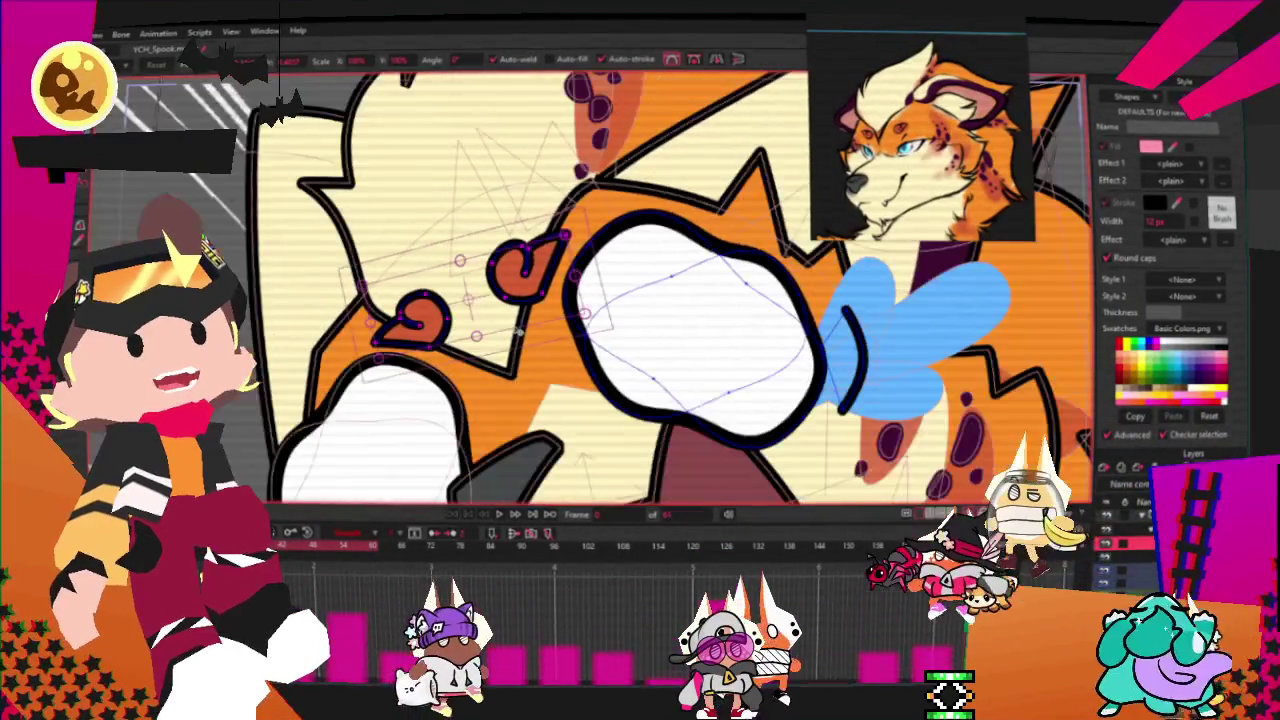
click(500, 514)
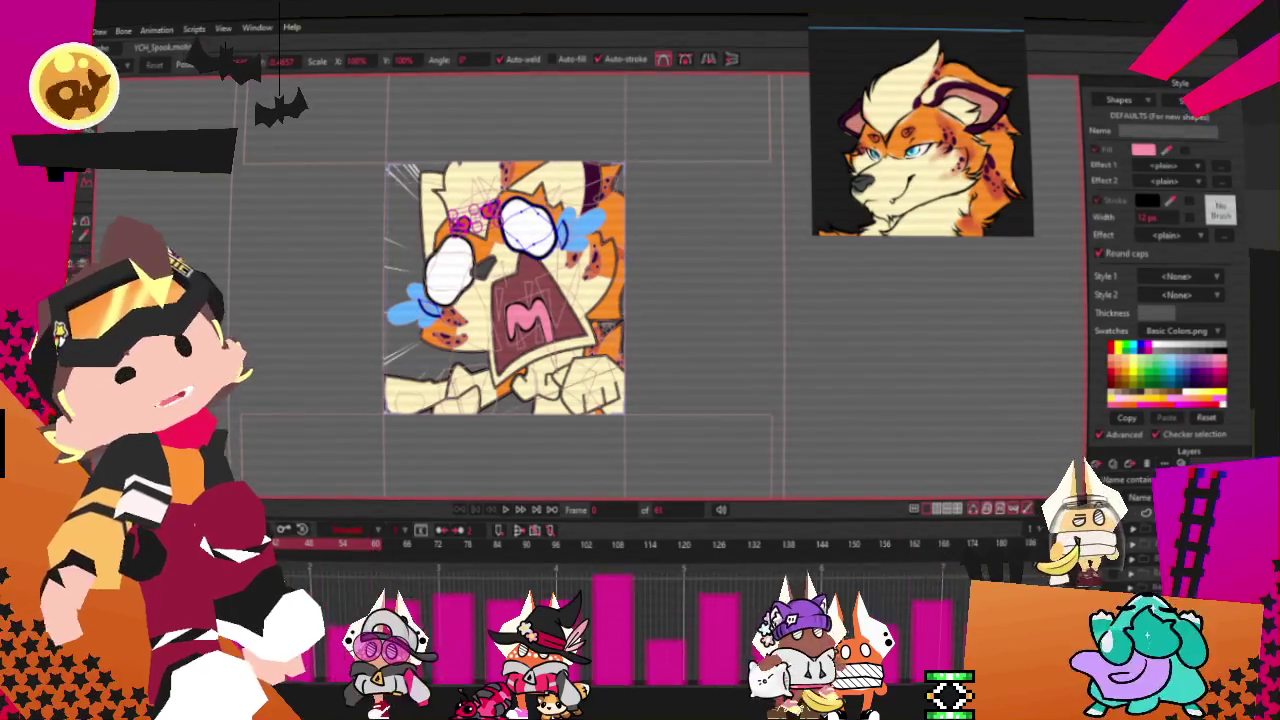
- Open and dismiss the File menu twice, leaving the project unchanged
key(alt+f)
key(Escape)
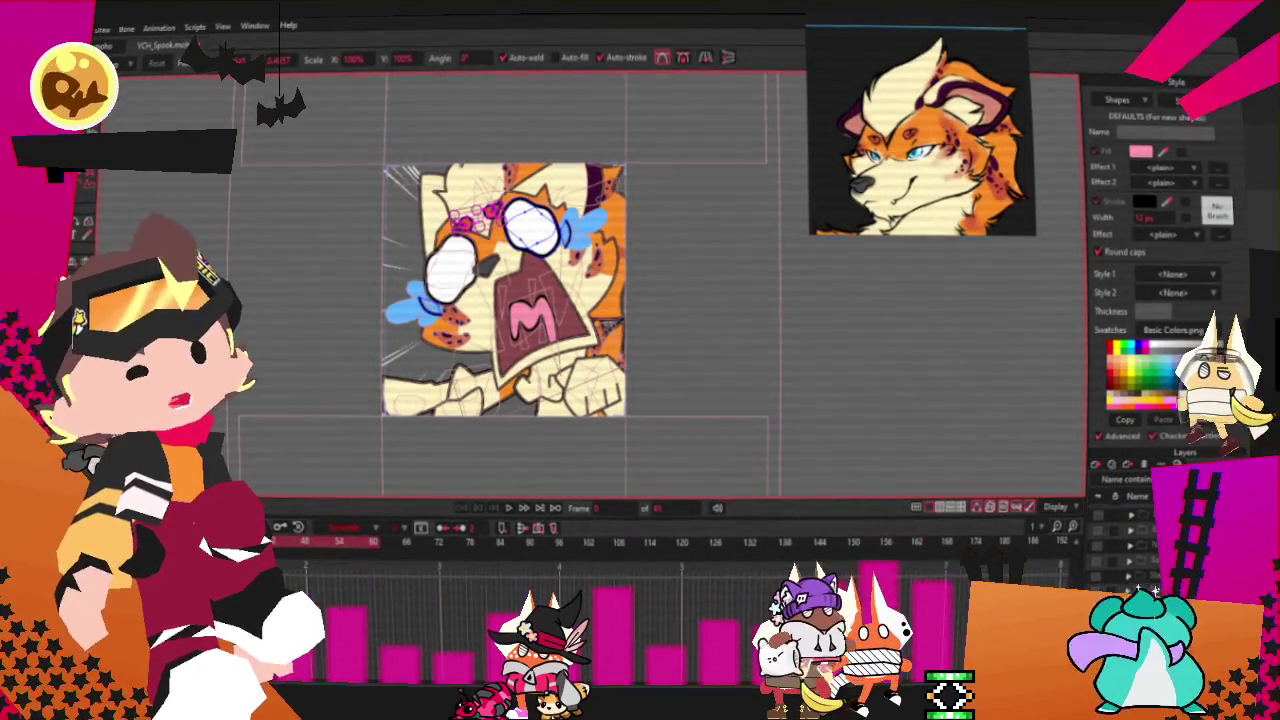
key(alt+f)
key(Escape)
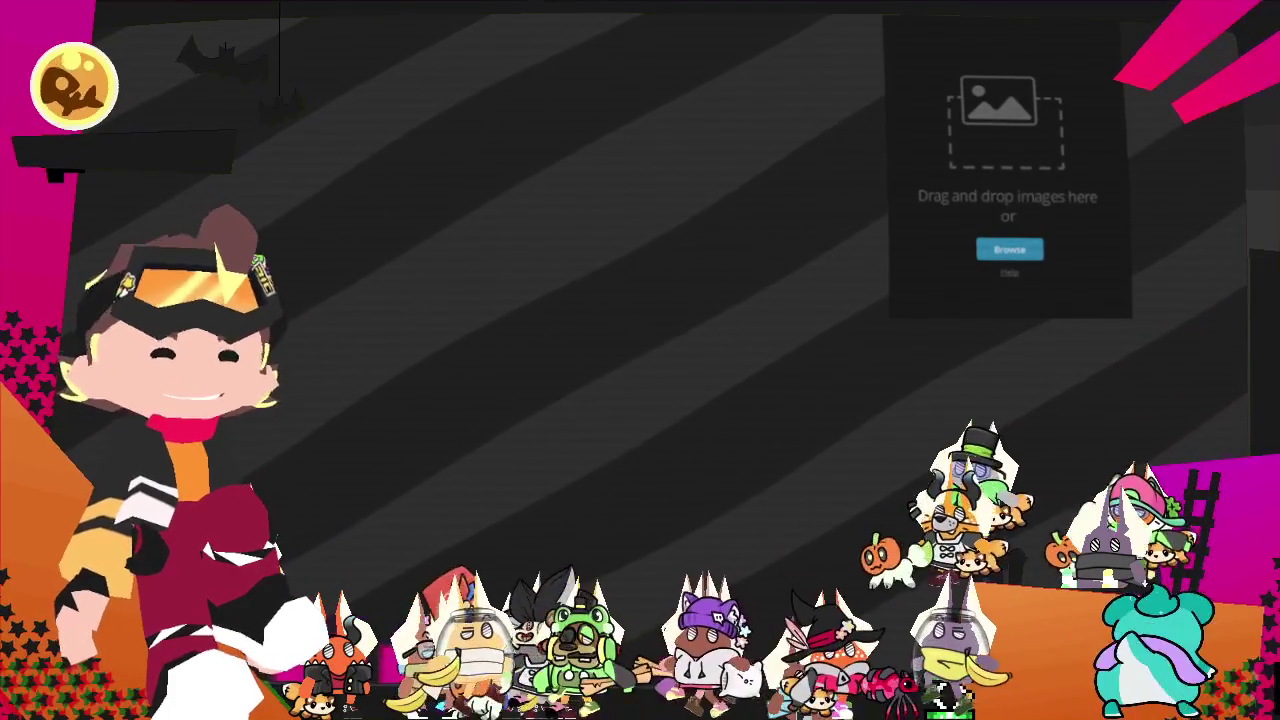
- Enlarge the image drop-in panel to fit the two-character reference picture
mouse_move(889, 309)
mouse_down()
mouse_move(371, 514)
mouse_move(280, 580)
mouse_up()
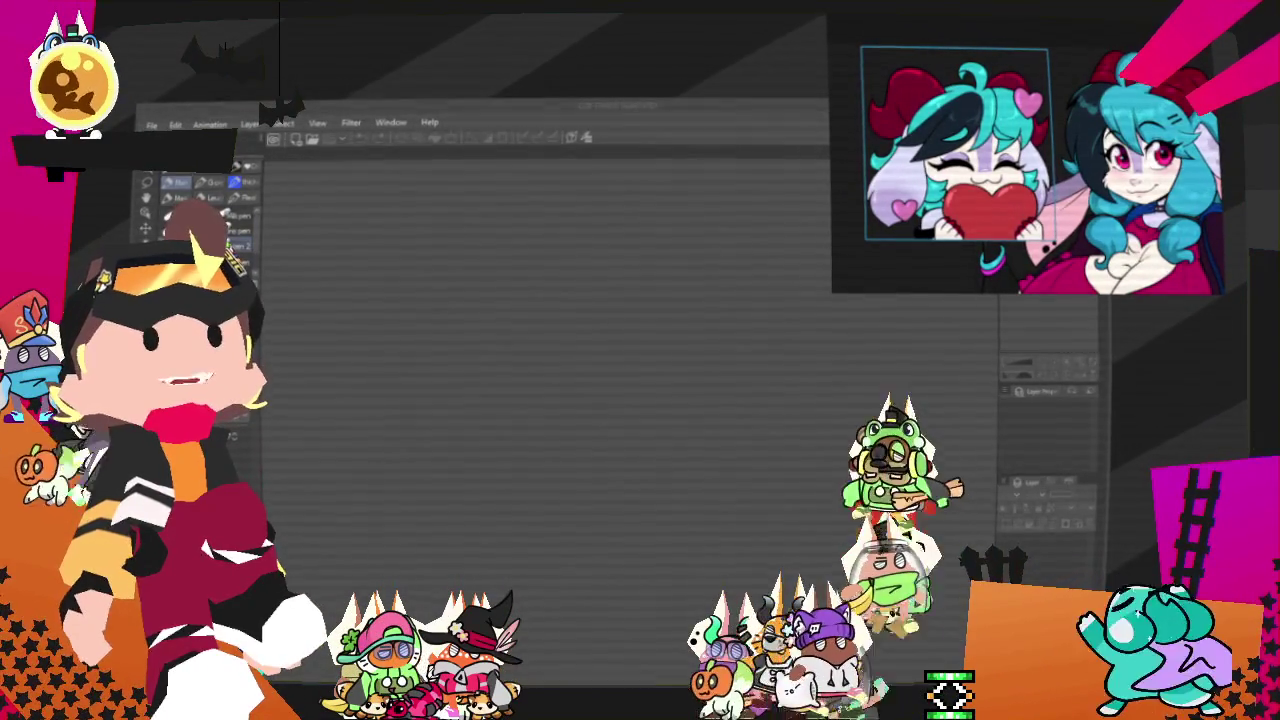
- Browse the character images in the PlottingCharacters folder, then return to Clip Studio Paint
click(640, 705)
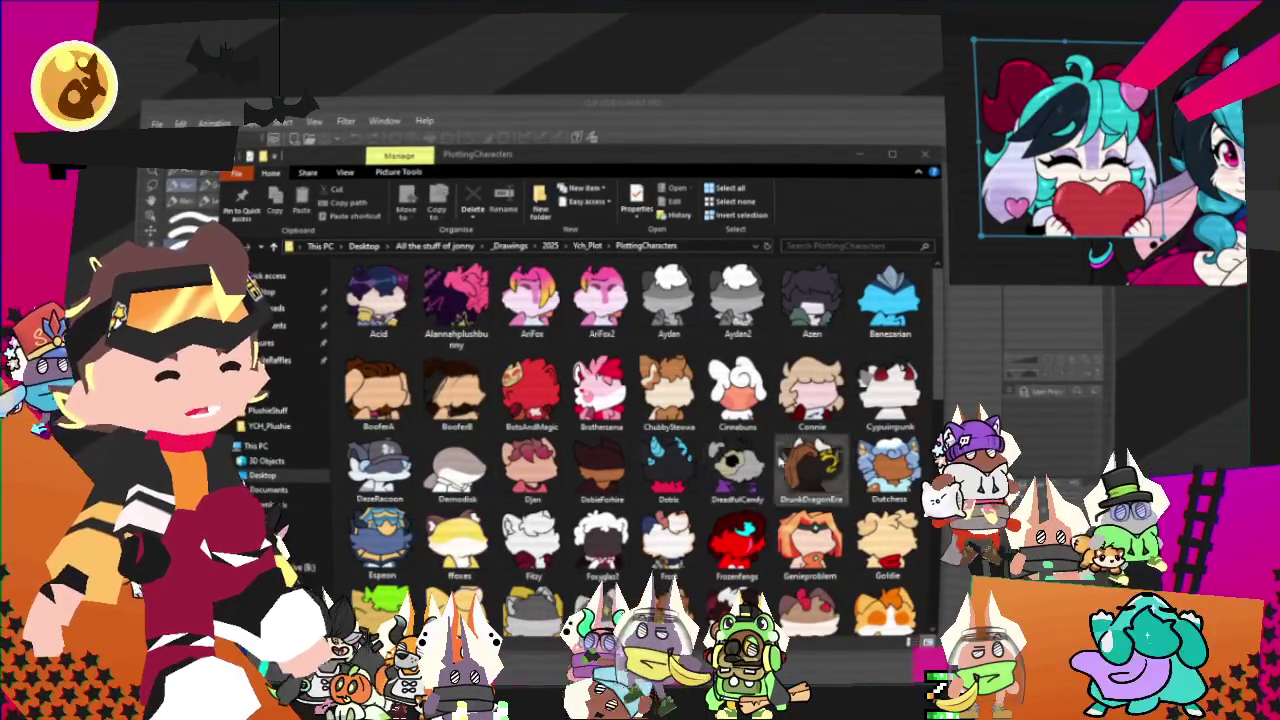
scroll(745, 437, down, 5)
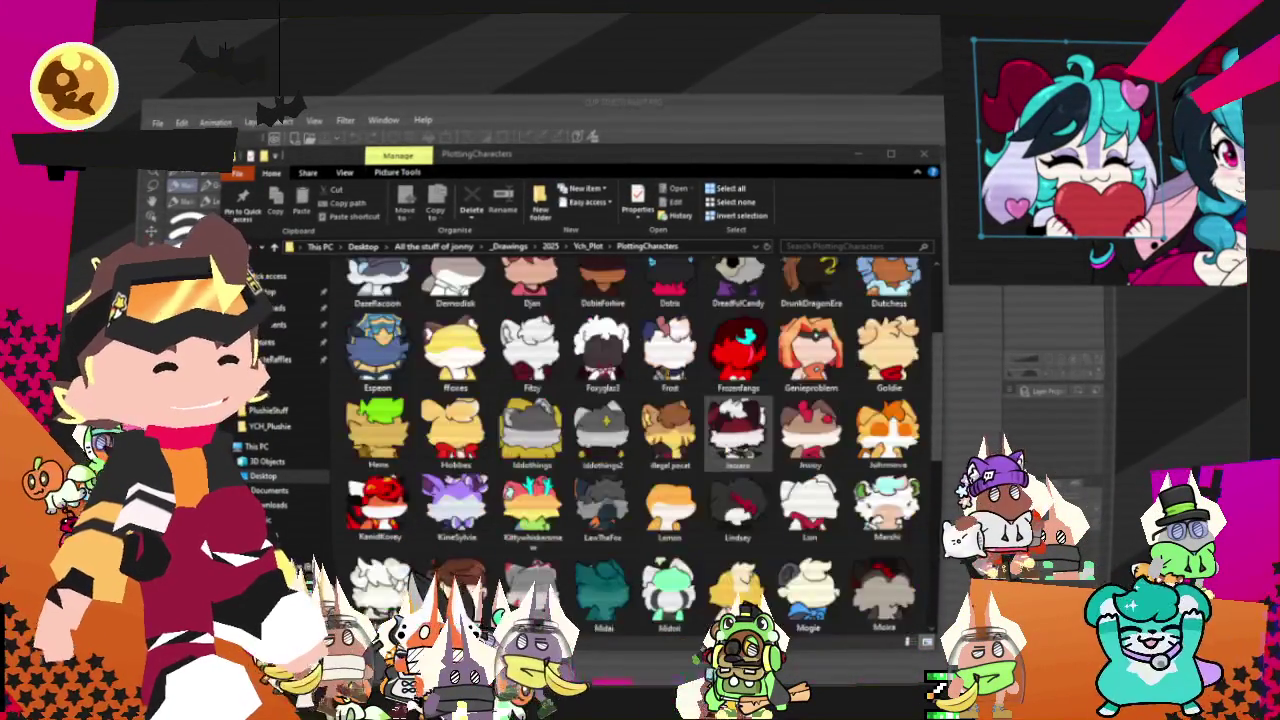
scroll(740, 500, up, 2)
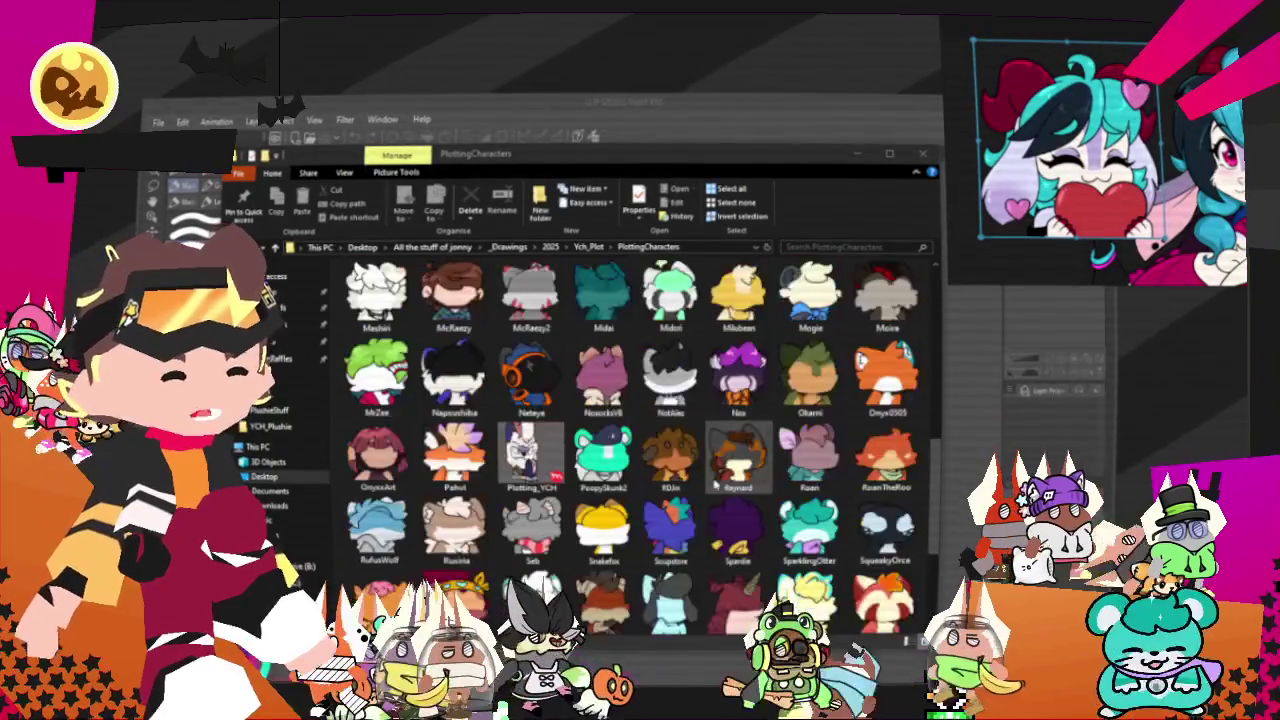
scroll(716, 486, up, 5)
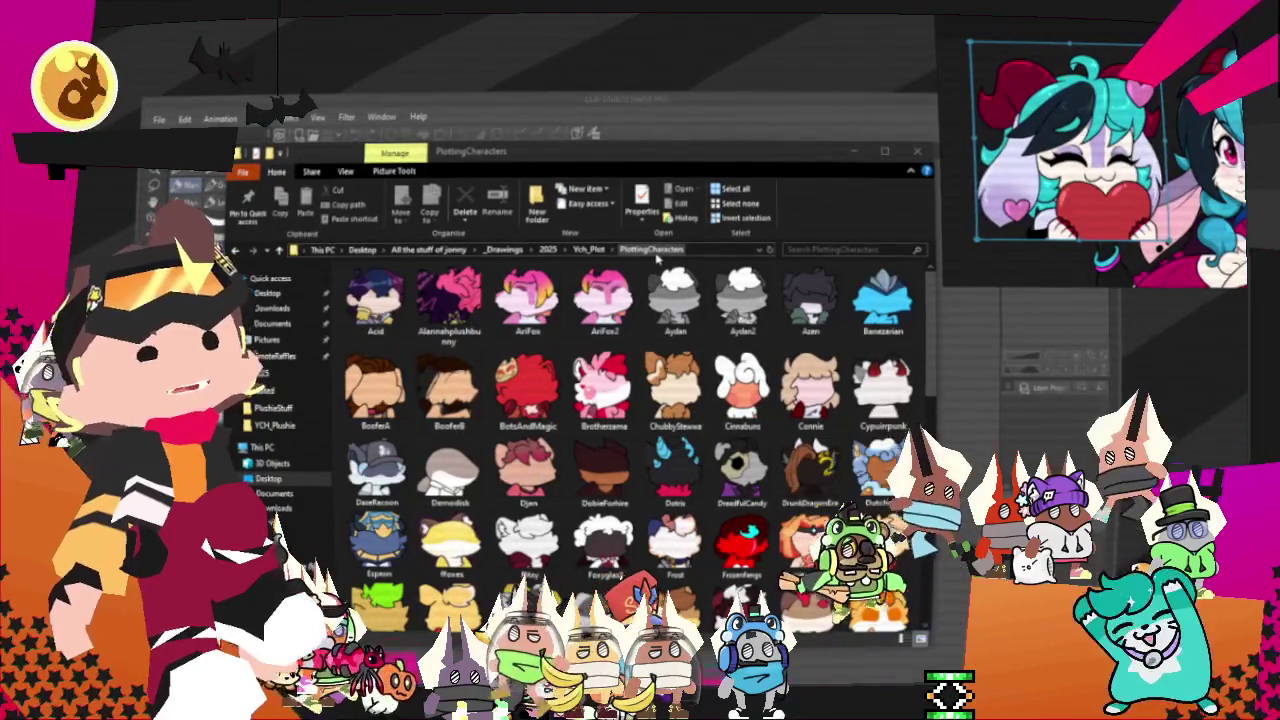
click(540, 125)
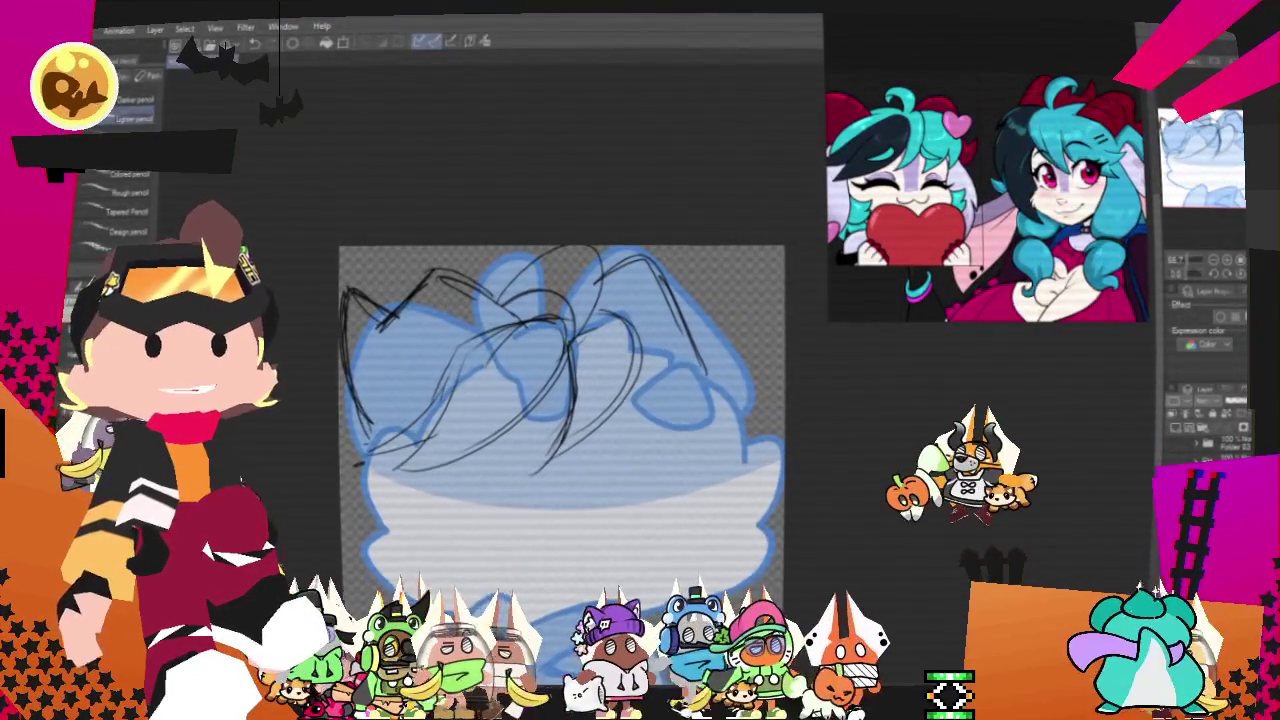
- Switch to the Twitch Emote Attribution settings page and scroll down it
key(alt+Tab)
scroll(532, 450, down, 10)
scroll(560, 460, down, 10)
- Scroll the emote artist list, move the browser aside, and return to the sketch
scroll(580, 460, down, 10)
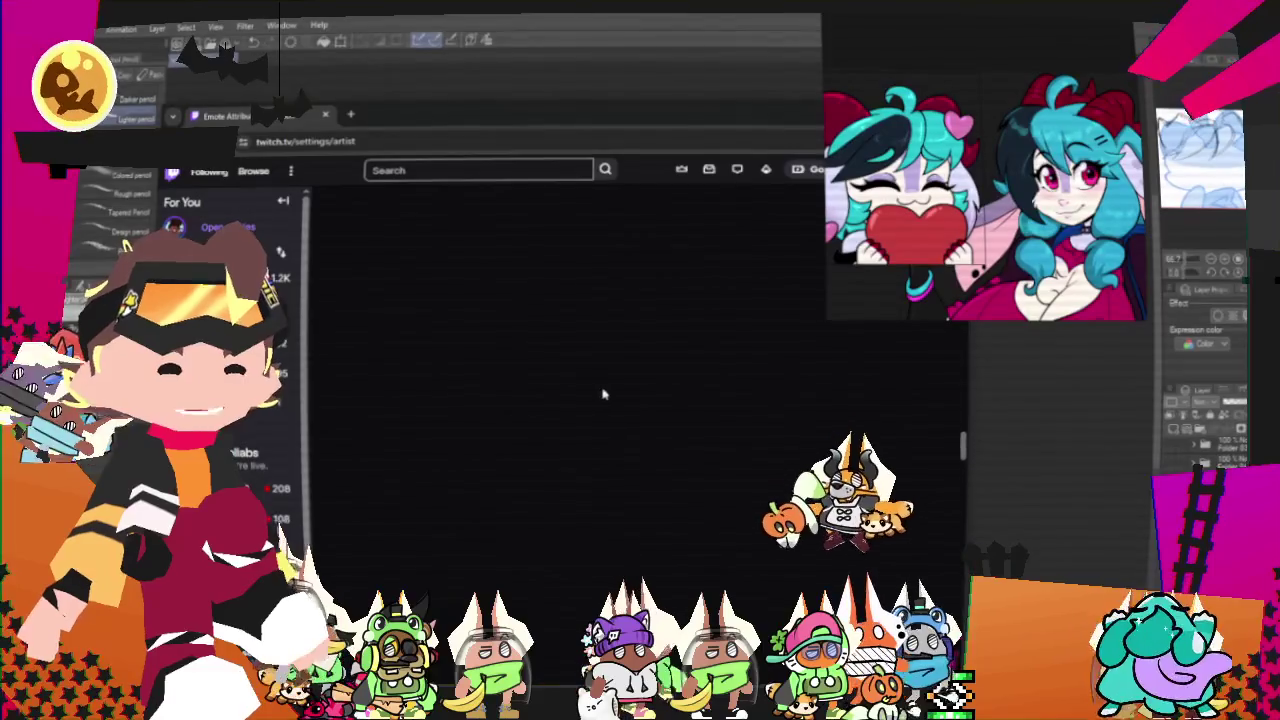
drag(571, 123, 300, 0)
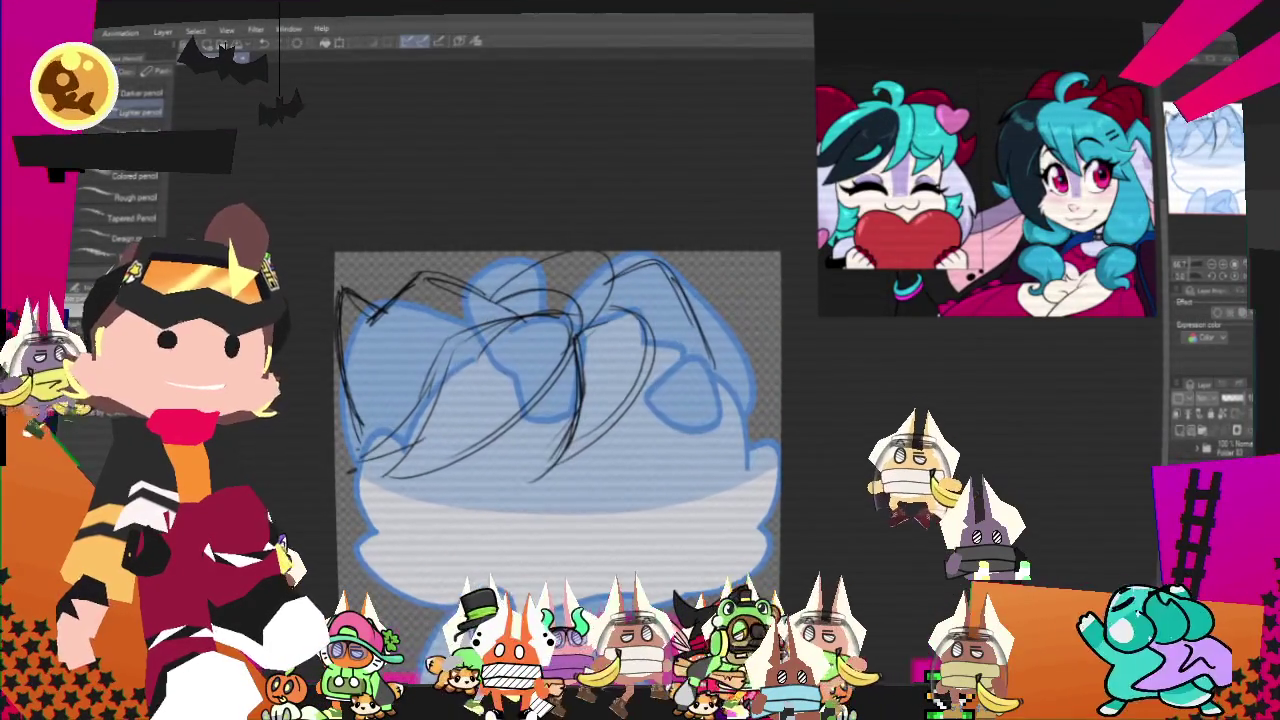
key(alt+Tab)
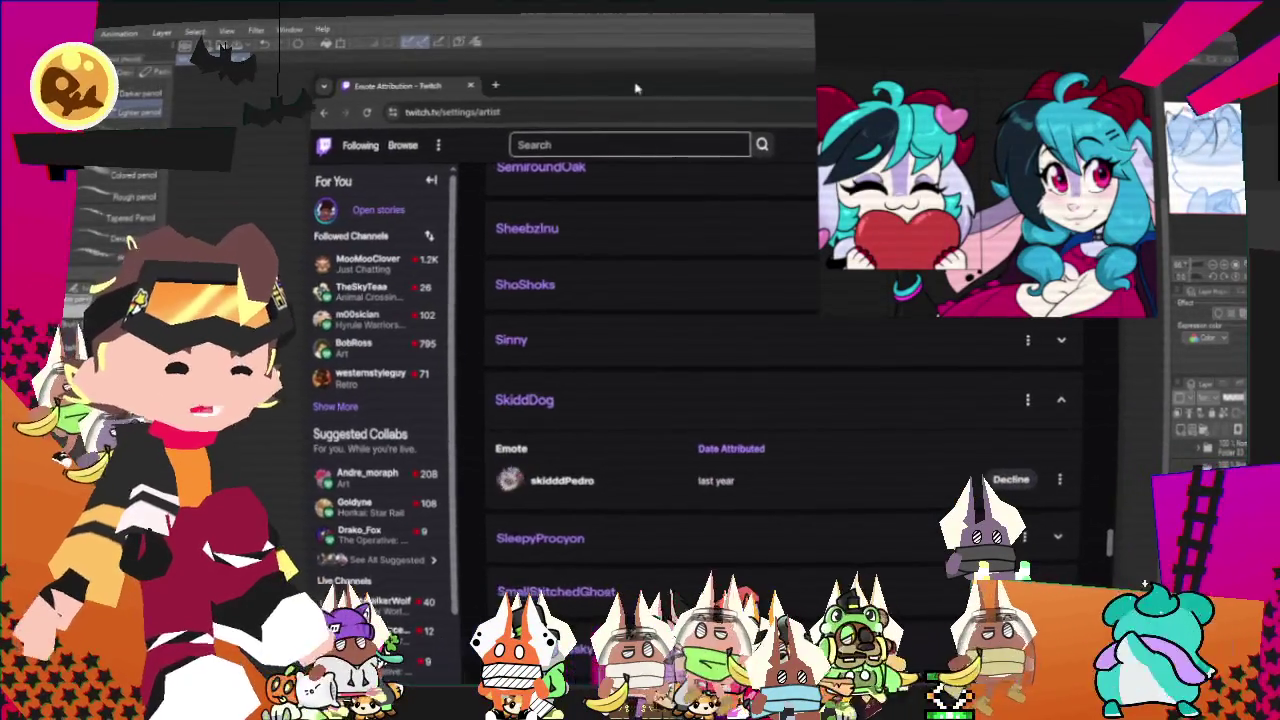
key(alt+Tab)
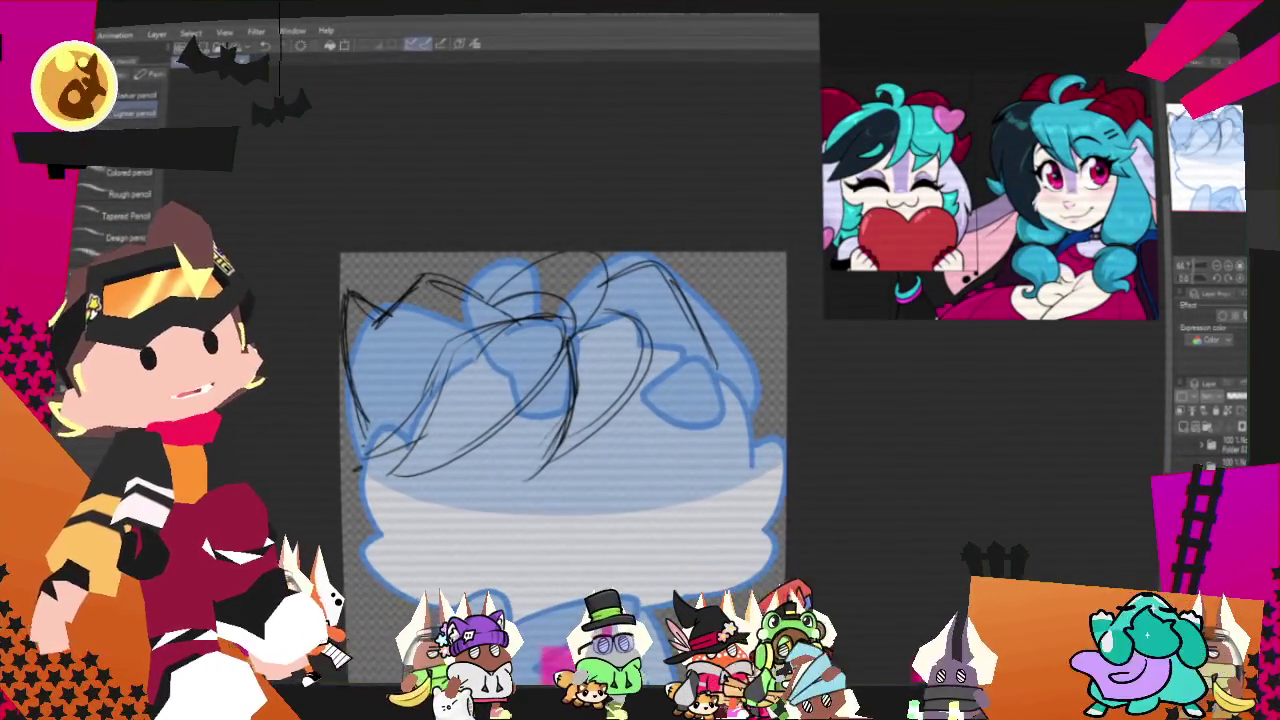
- Free-transform a lassoed section of hair strokes slightly upward, then return to the pencil
drag(563, 470, 660, 478)
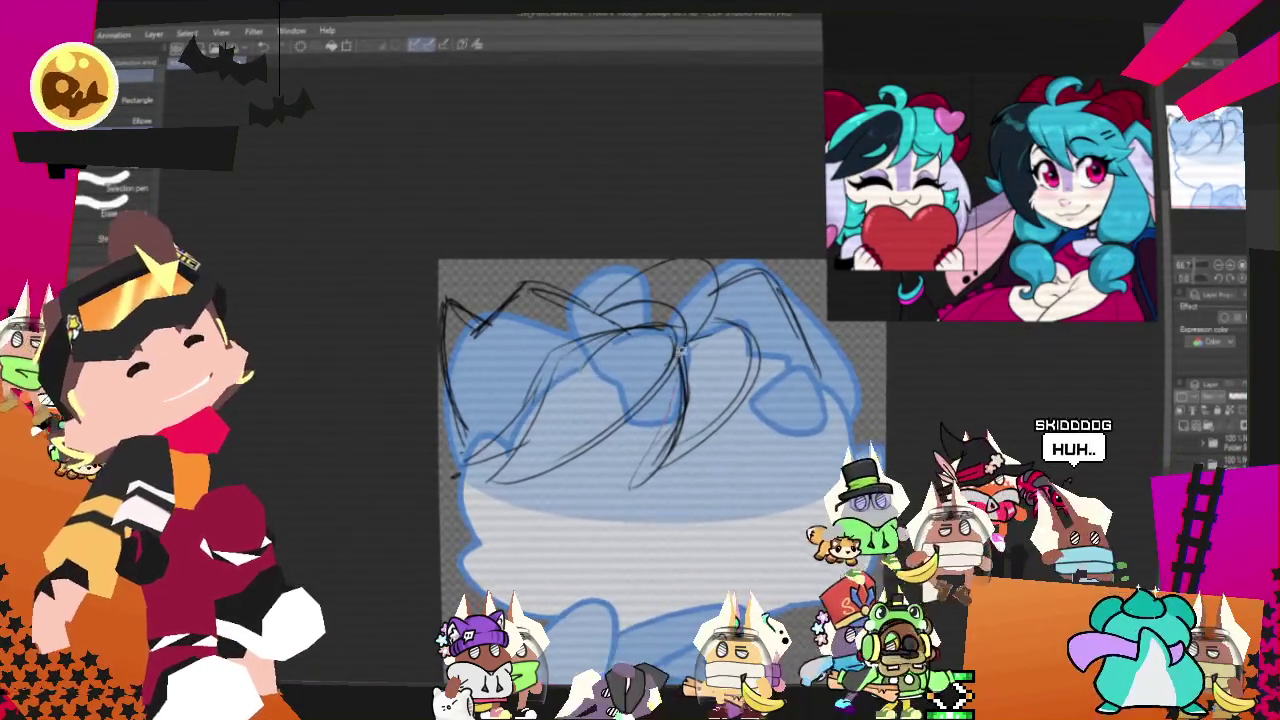
drag(720, 305, 630, 505)
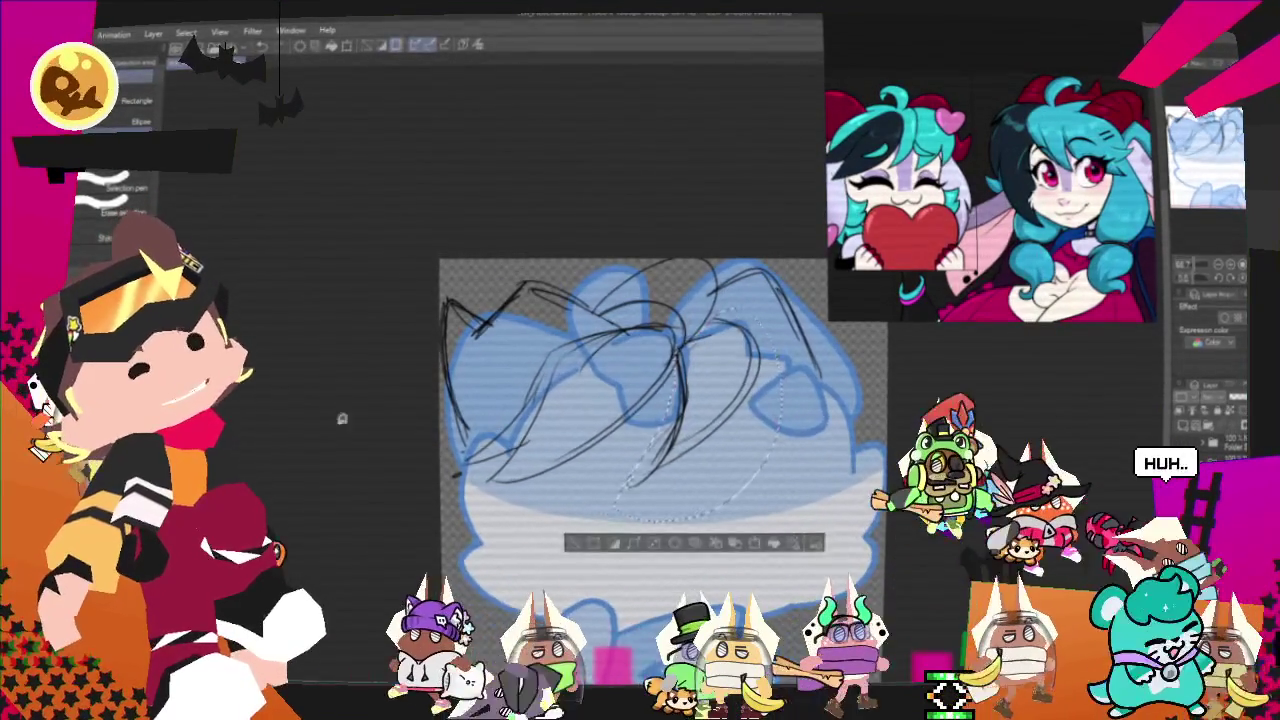
right_click(696, 418)
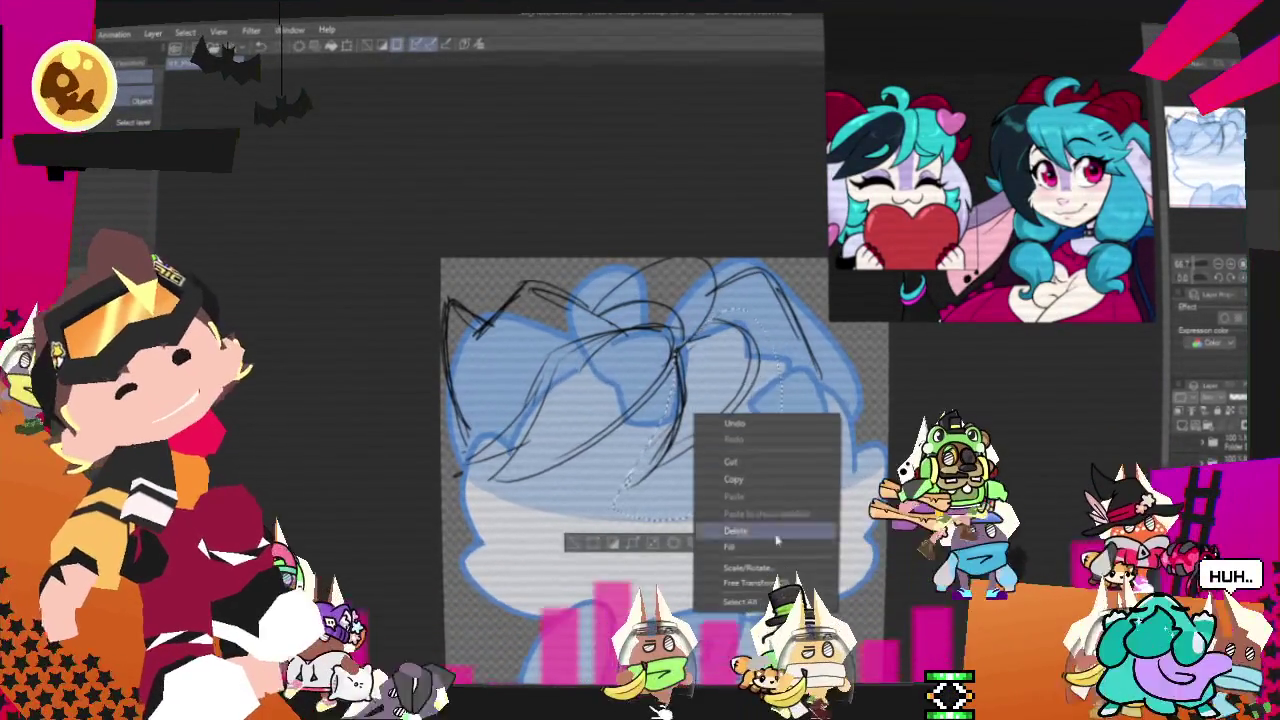
click(745, 568)
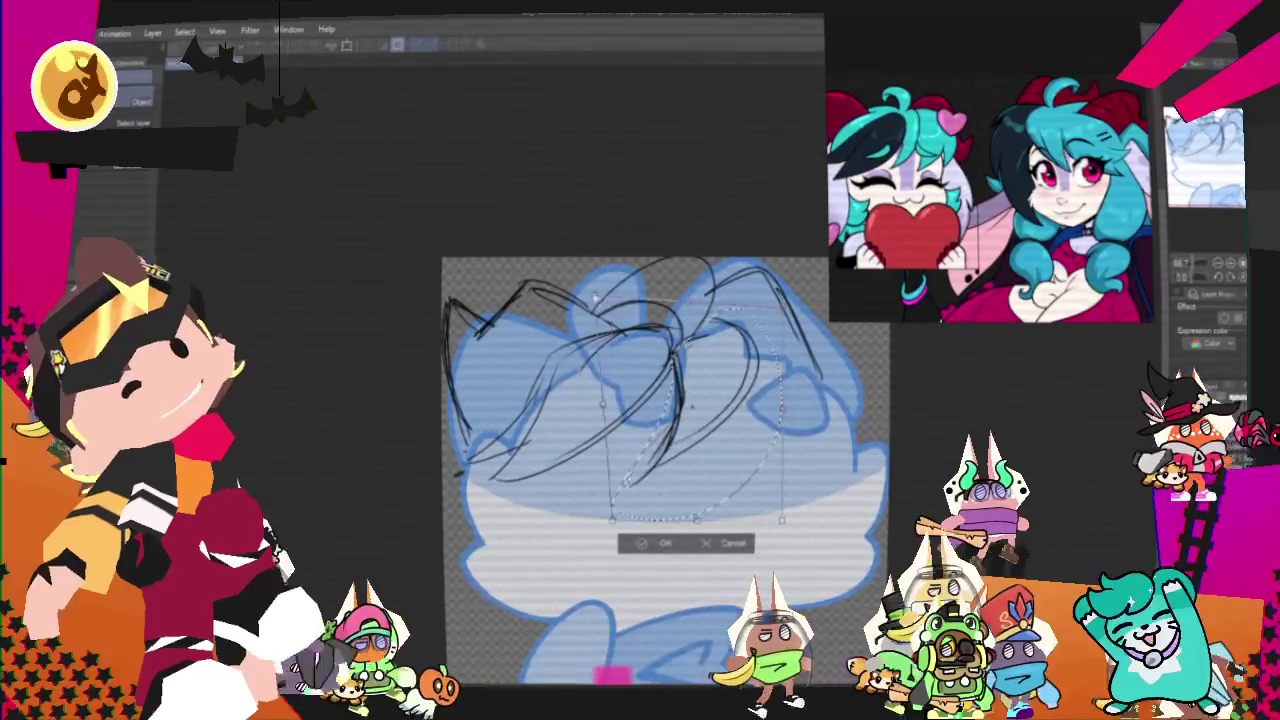
mouse_move(705, 520)
mouse_down()
mouse_move(705, 489)
mouse_move(775, 503)
mouse_up()
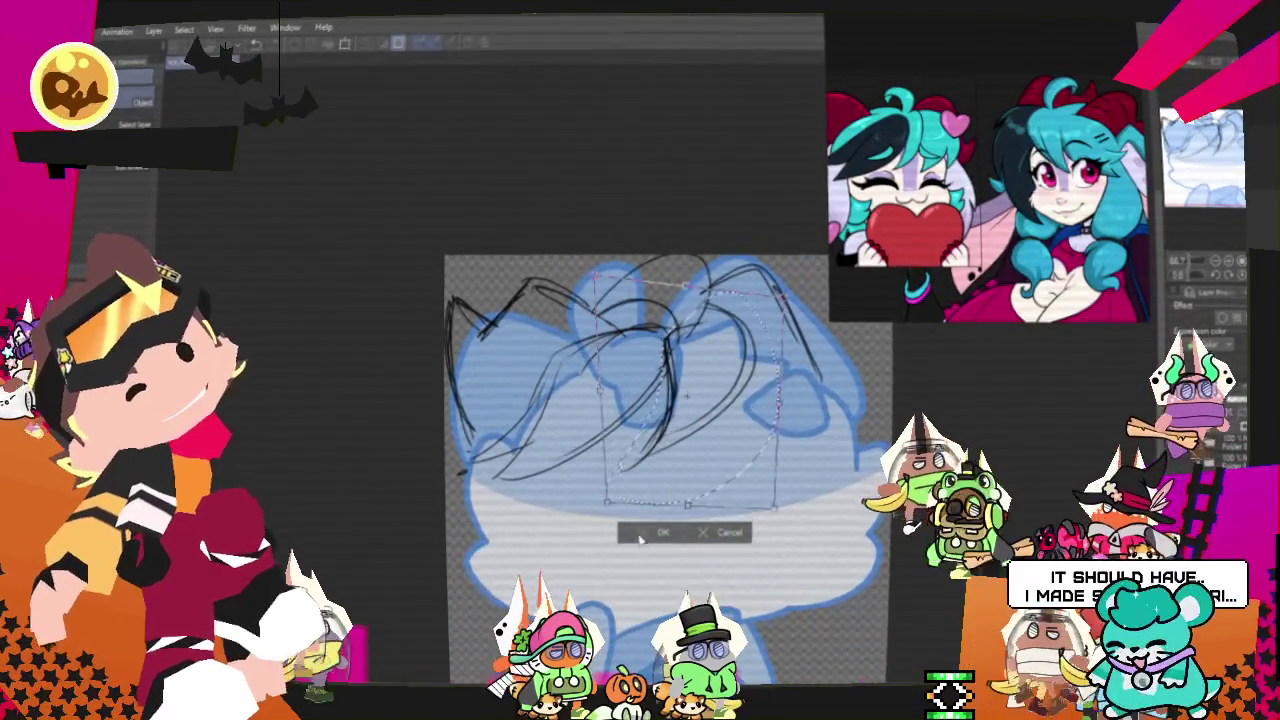
key(Return)
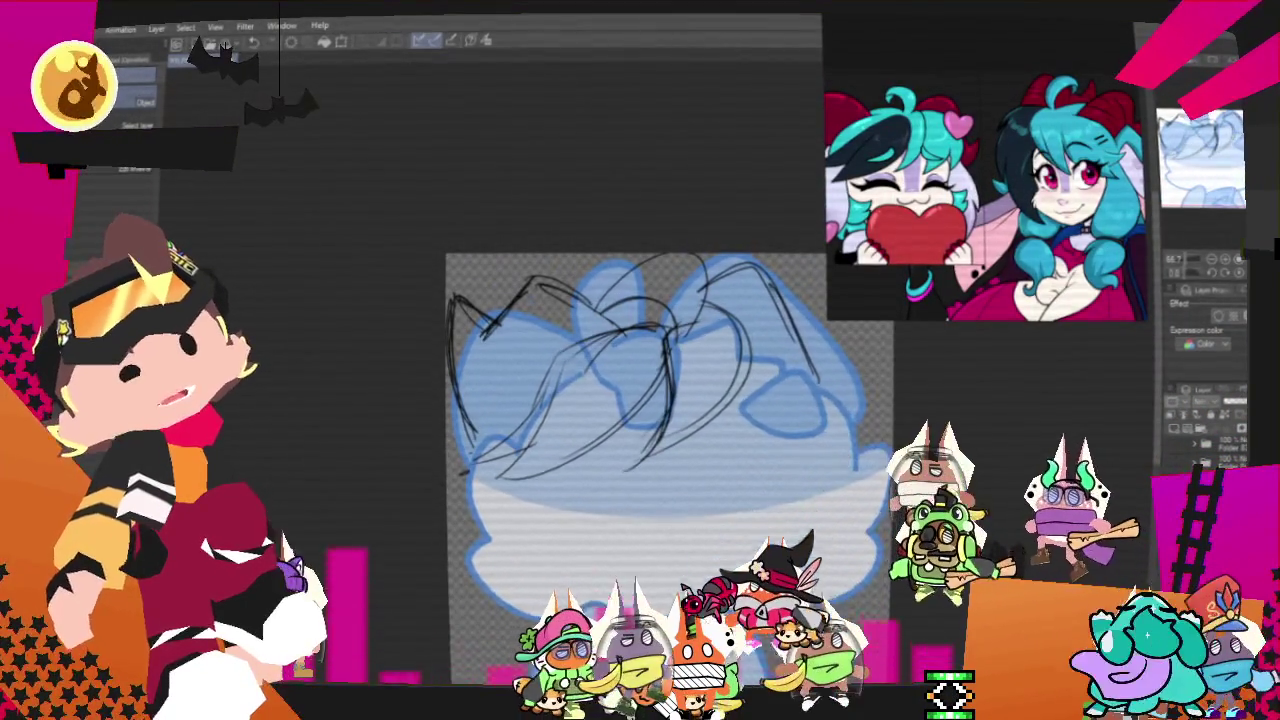
key(p)
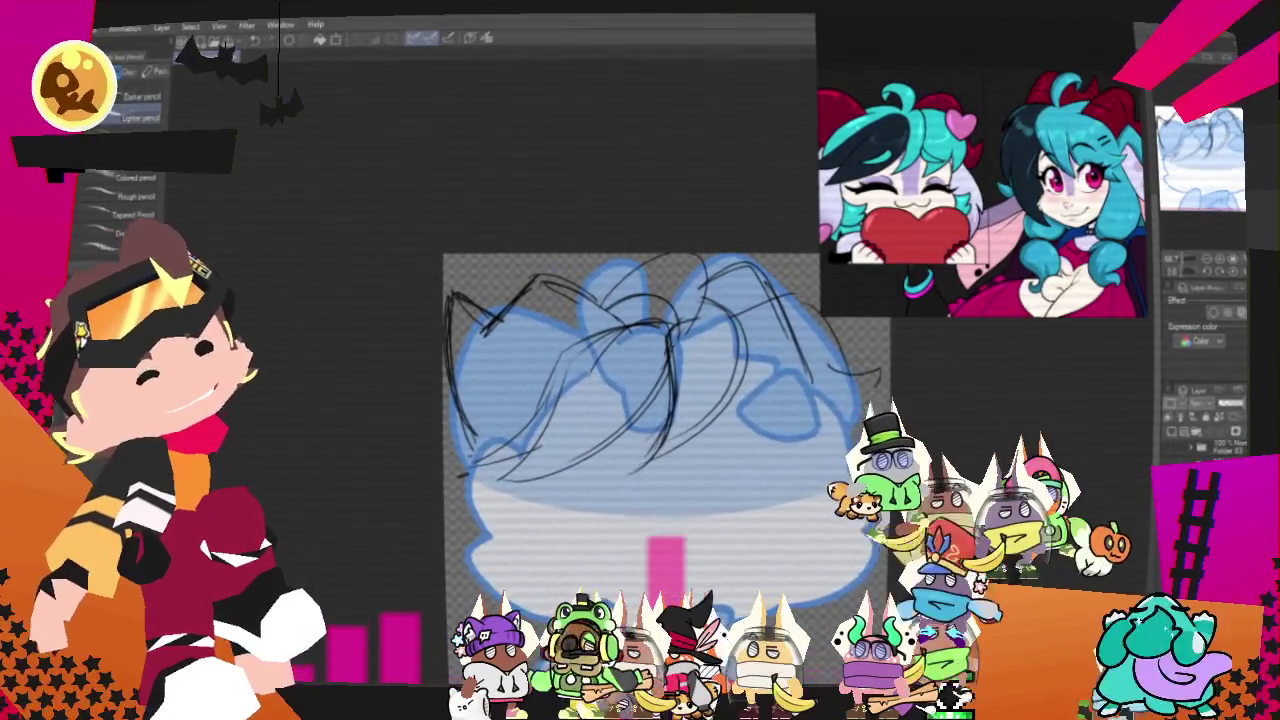
- Sketch extra black pencil strokes down the right side of the hair
drag(745, 415, 880, 368)
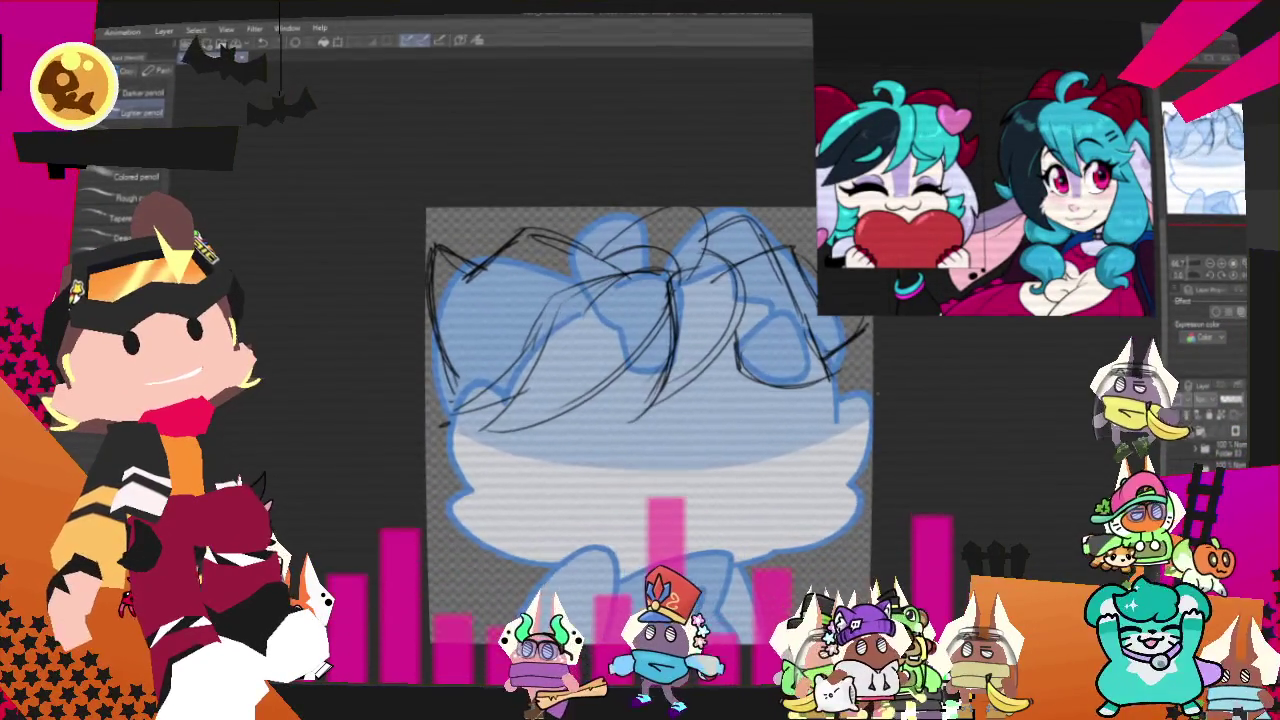
mouse_move(822, 412)
mouse_down()
mouse_move(852, 462)
mouse_move(782, 545)
mouse_up()
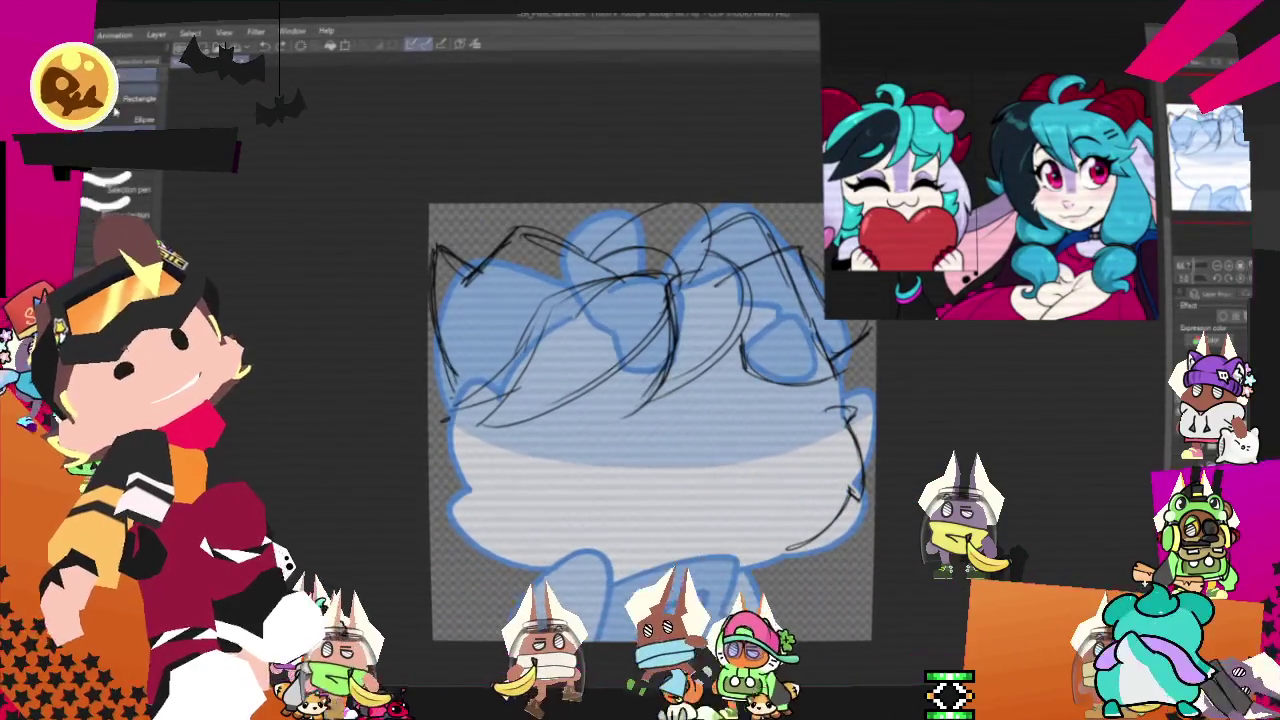
- Transform the lasso-selected strokes on the cat's right side, apply it, and return to the pencils
key(ctrl+t)
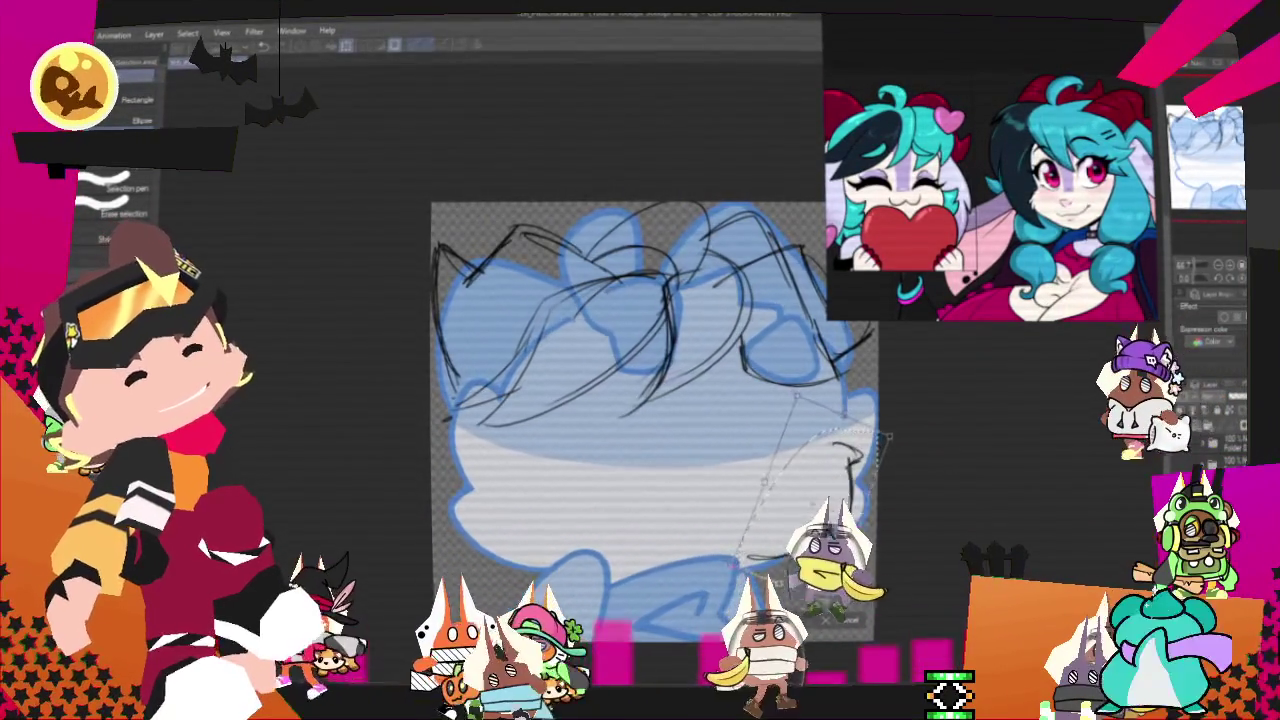
key(ctrl+d)
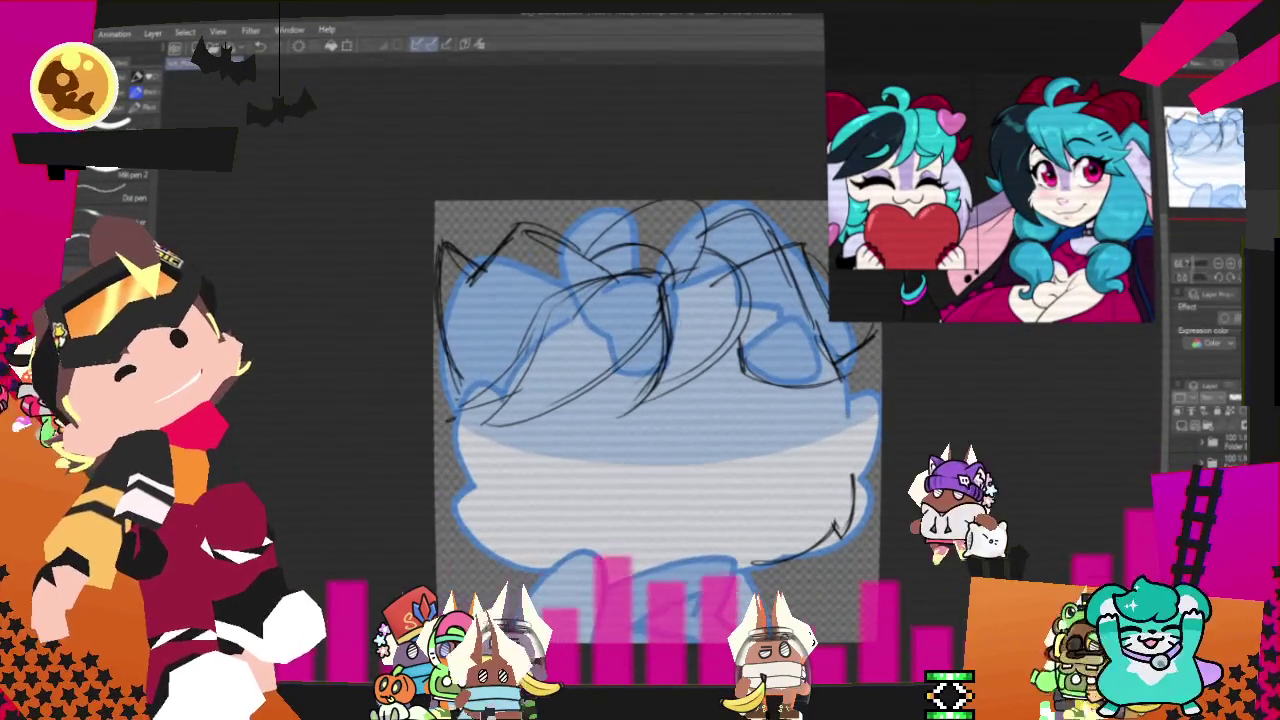
key(p)
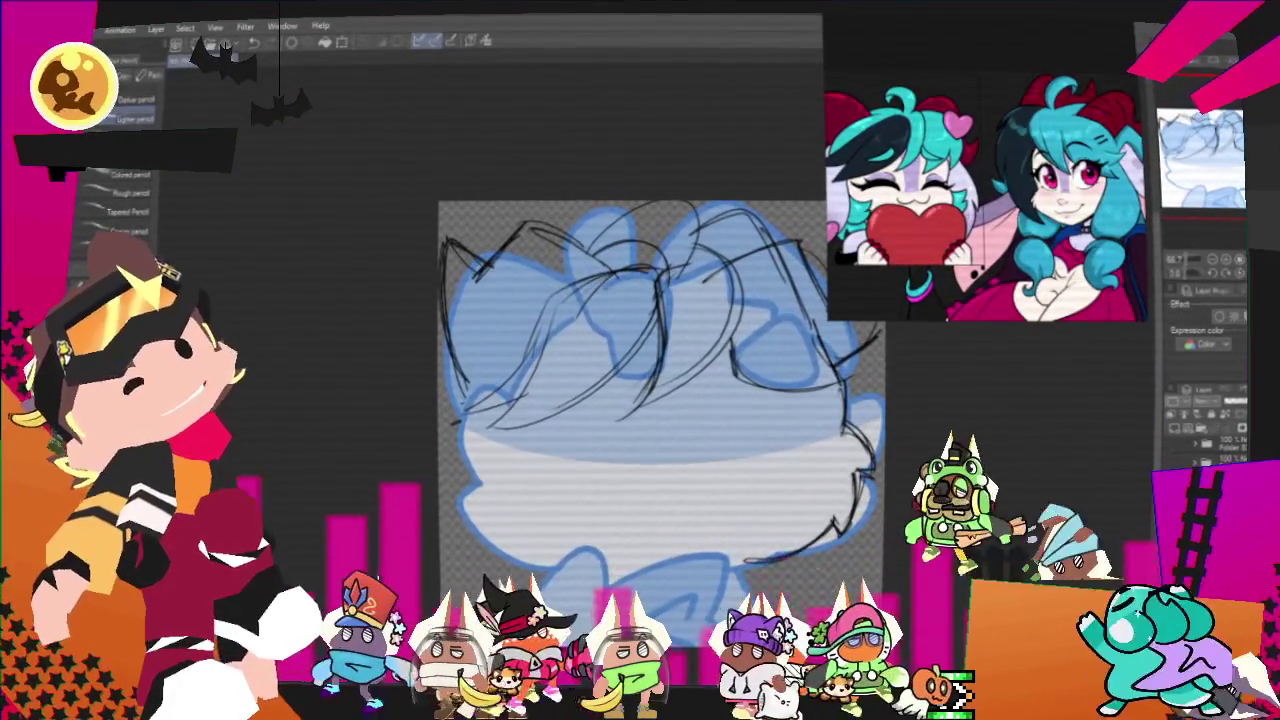
- Draw a curved lower-body outline stroke beneath the cat's head, then return to the pencil brushes
drag(660, 400, 738, 362)
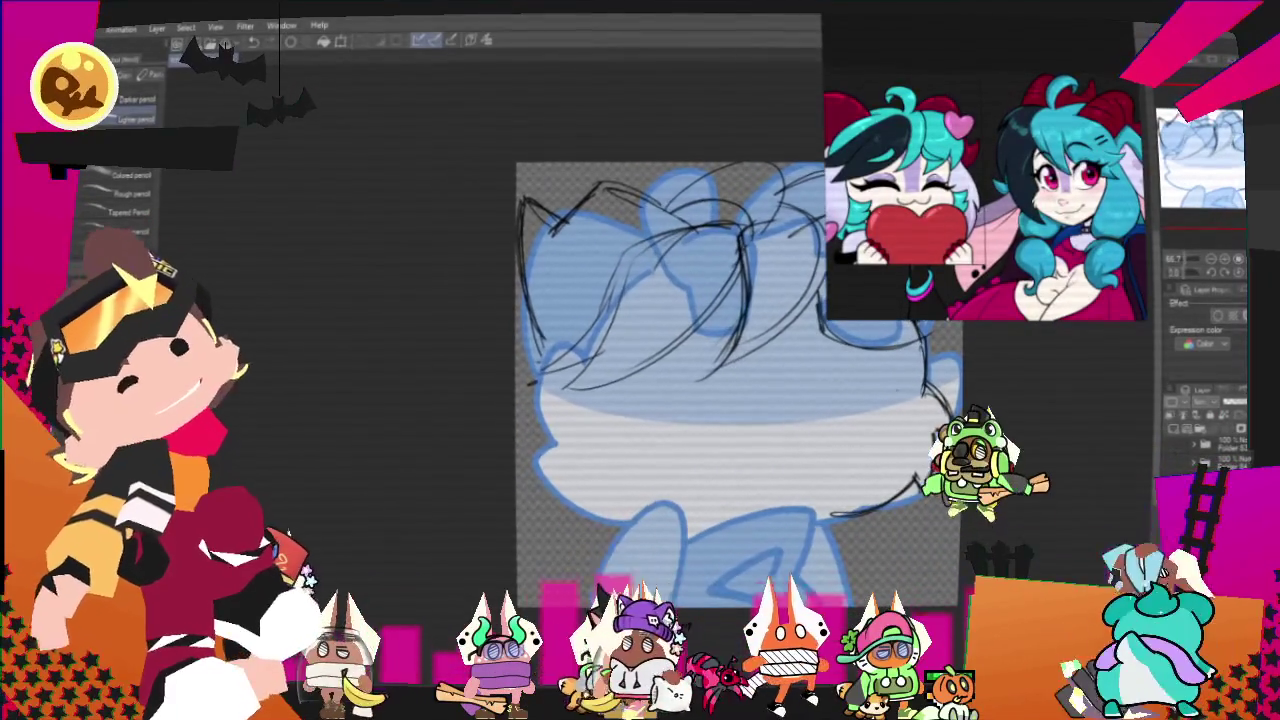
drag(565, 455, 735, 538)
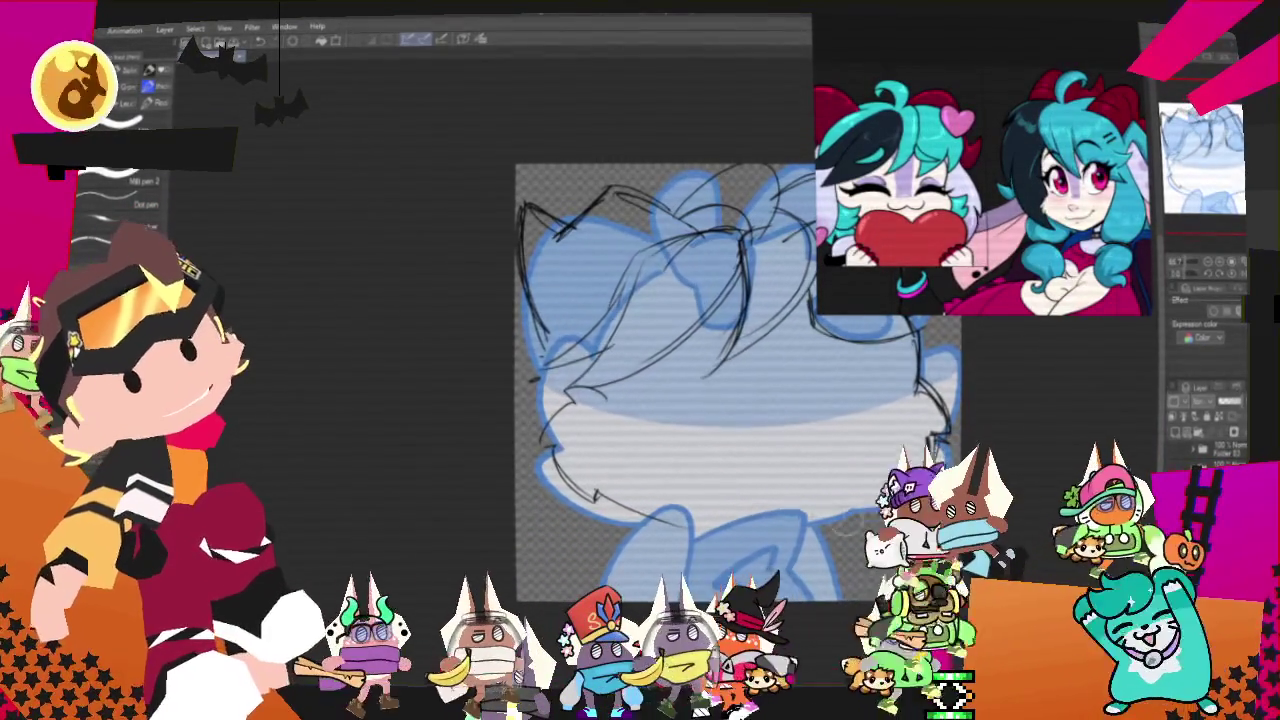
key(p)
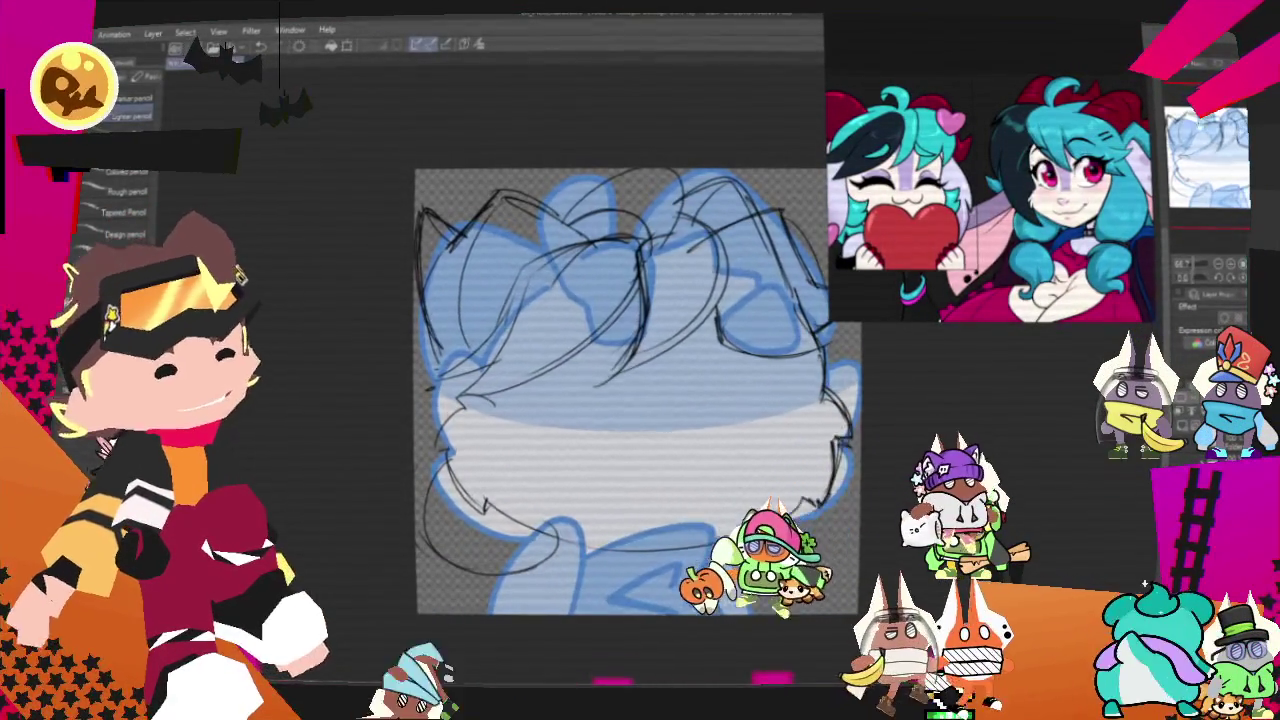
- Add two short strokes along the bottom of the cat's body near the neck
scroll(635, 370, down, 1)
scroll(578, 517, left, 1)
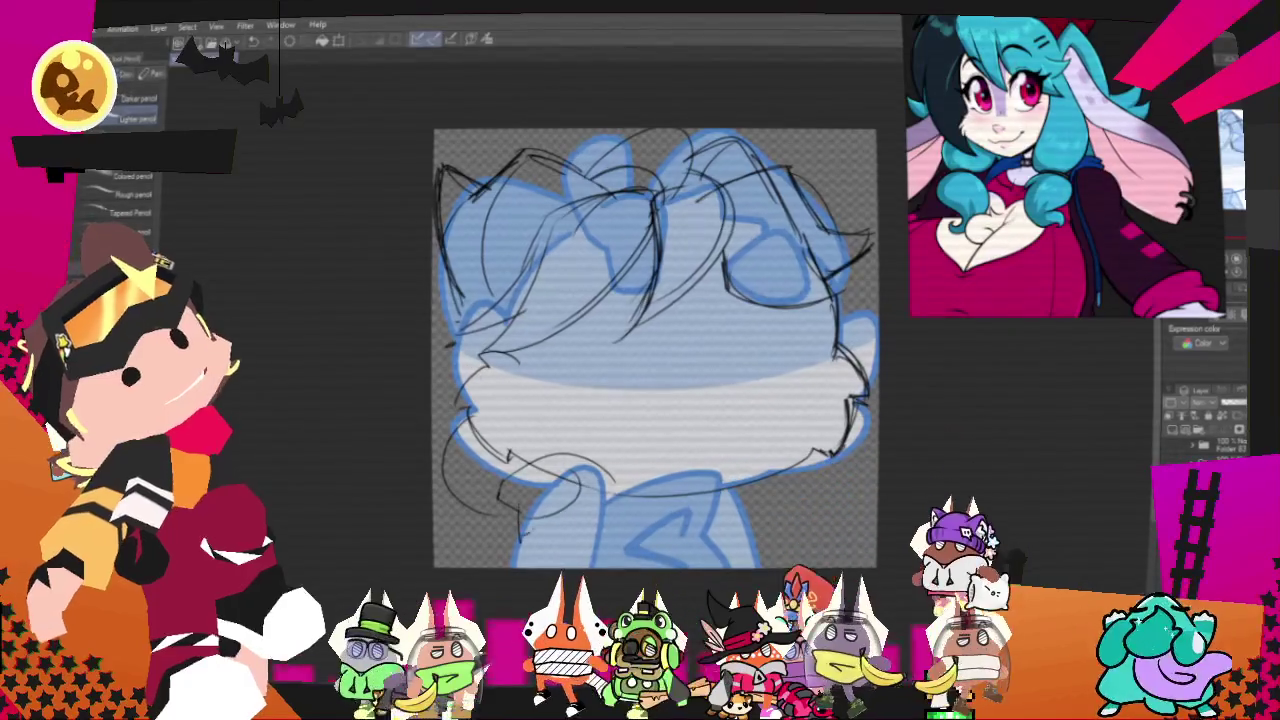
drag(540, 520, 620, 506)
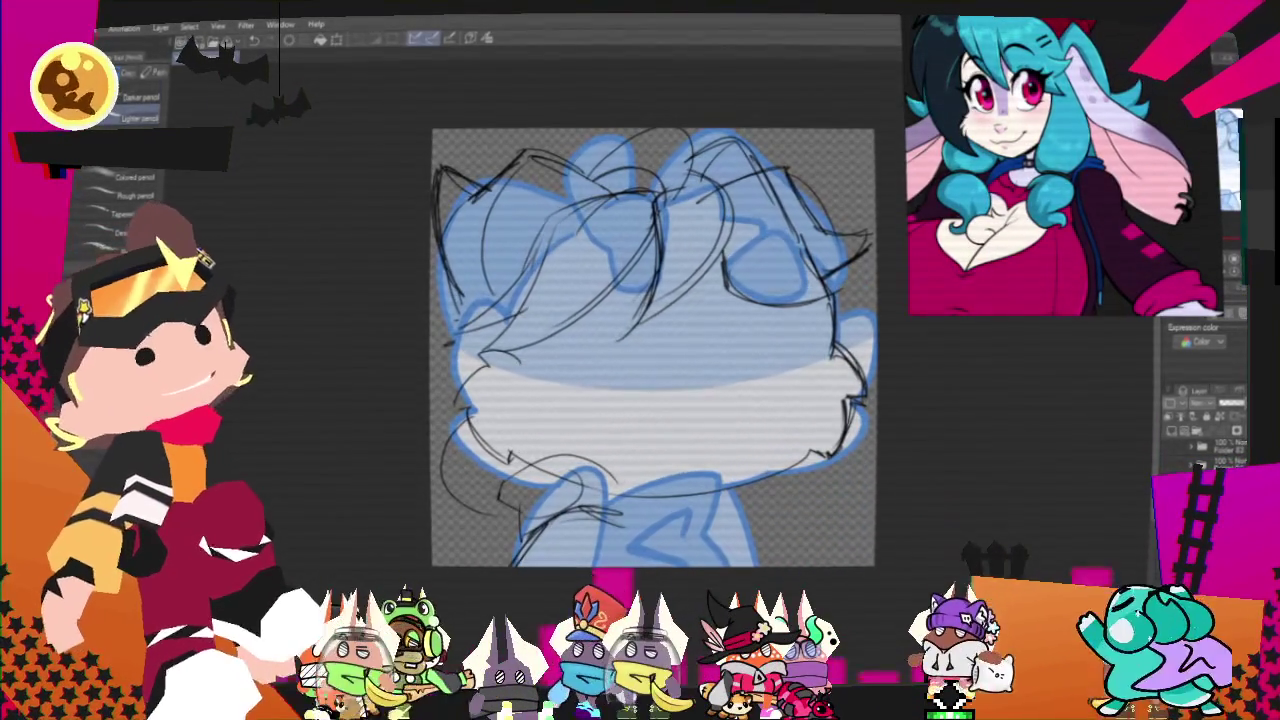
drag(615, 508, 658, 516)
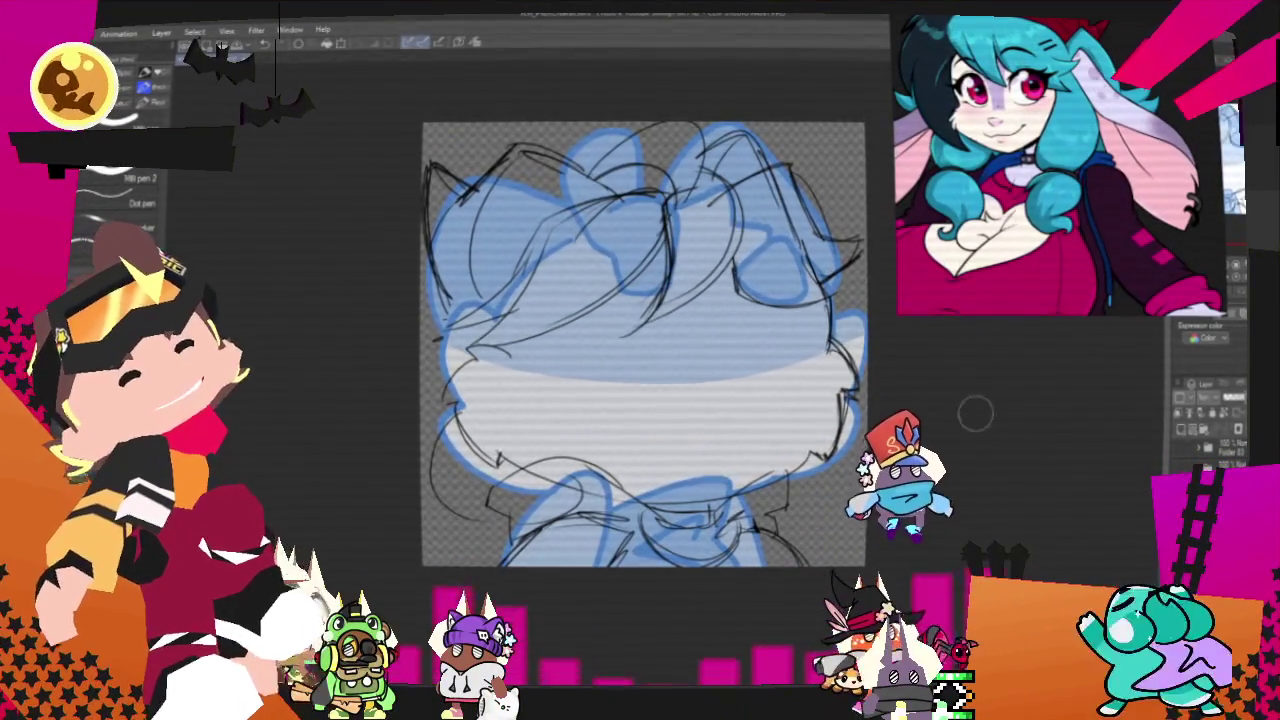
- Go back to the Pencil sub-tools and keep sketching the hair and body lines further down
drag(976, 413, 951, 519)
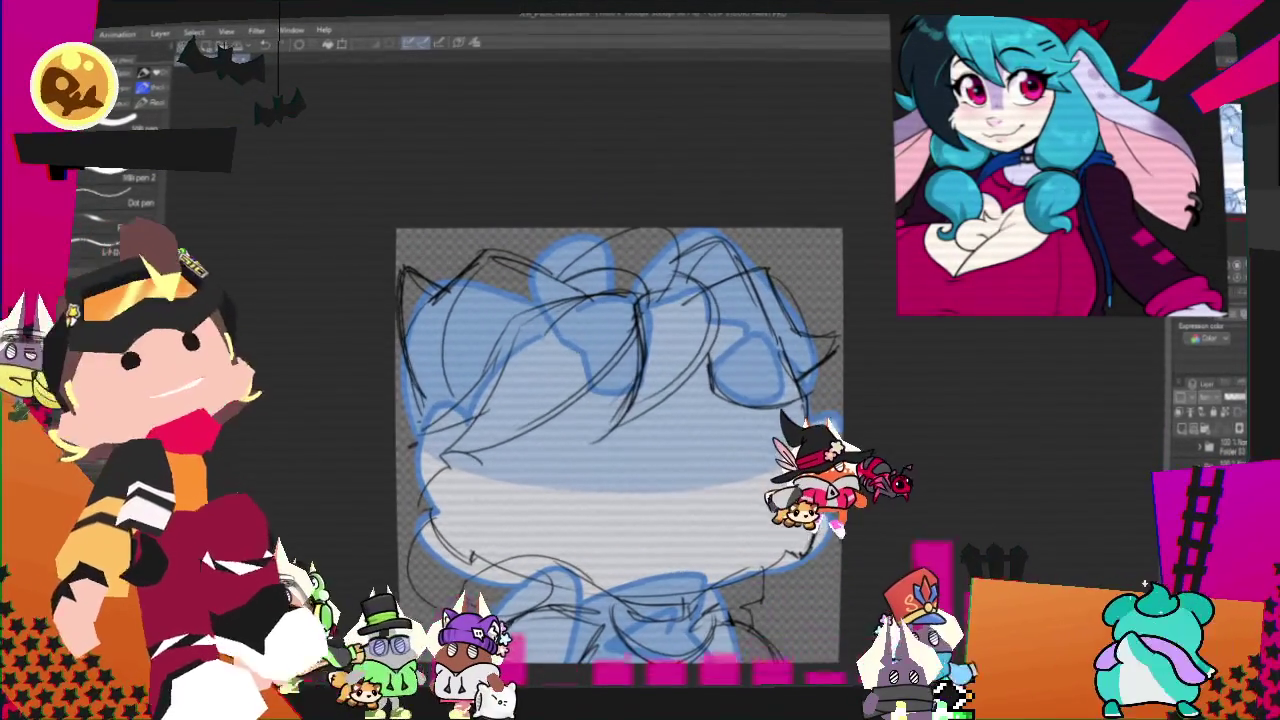
key(p)
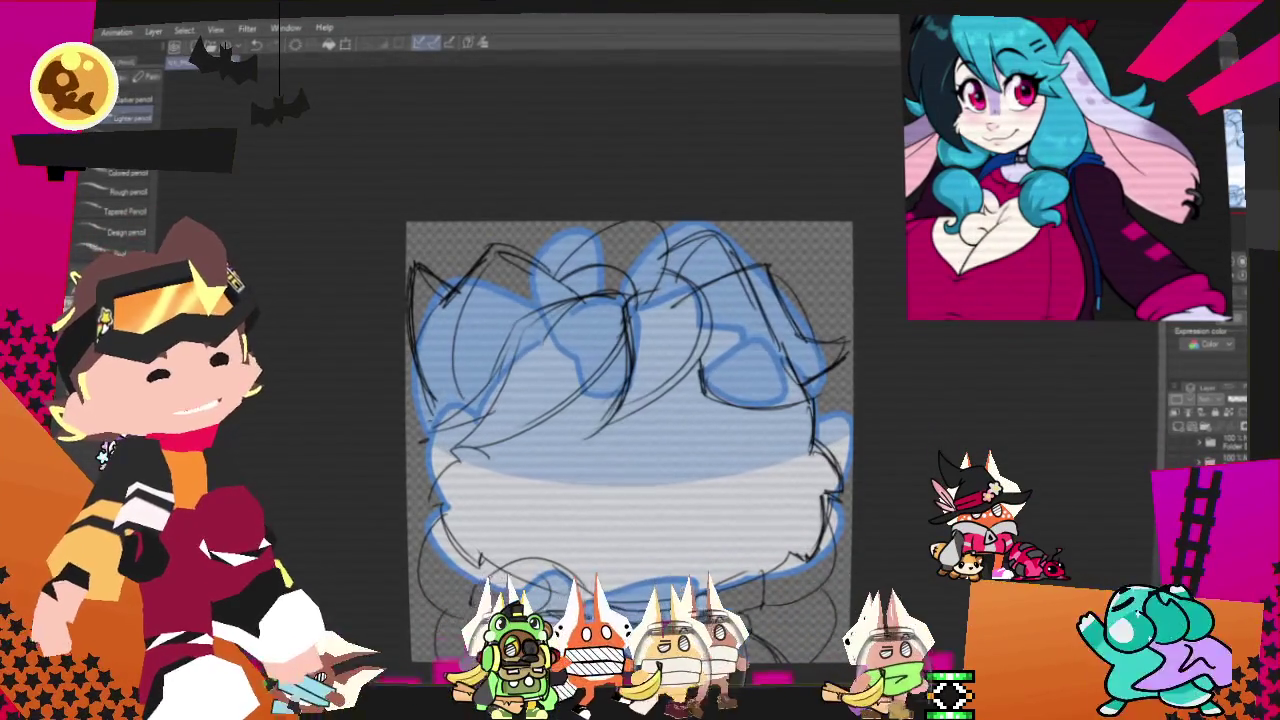
scroll(638, 440, down, 2)
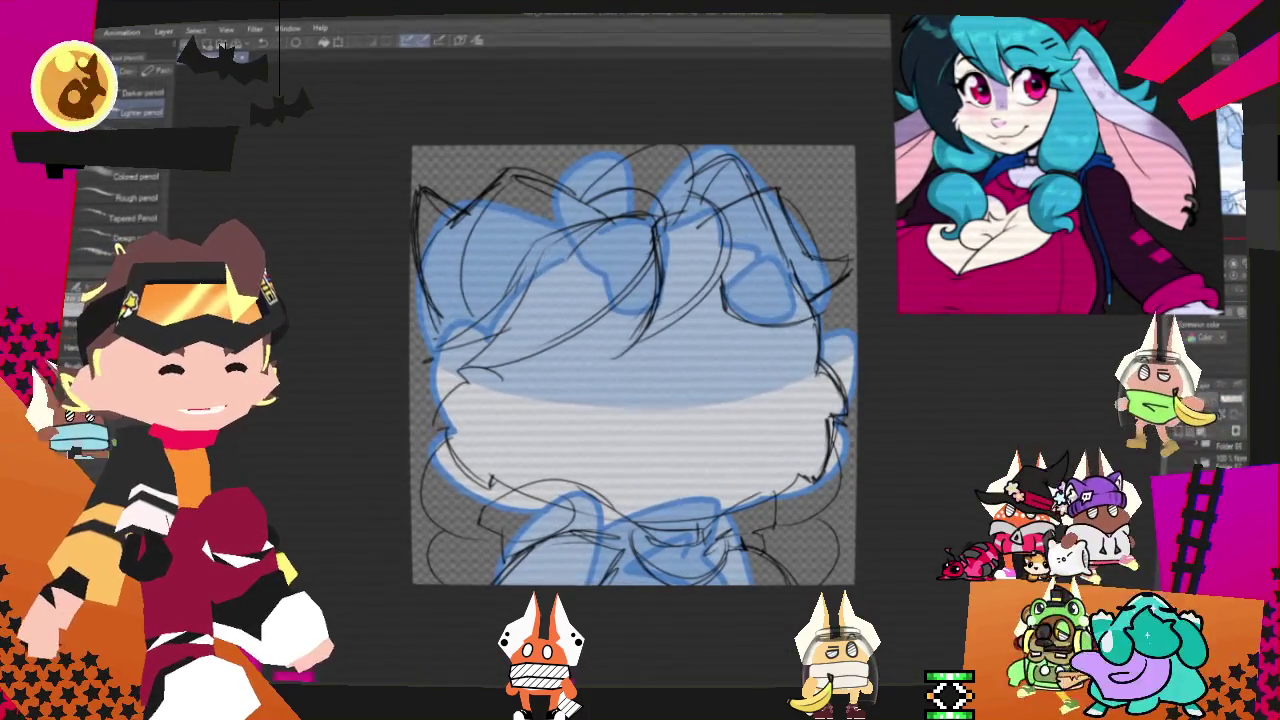
scroll(502, 443, down, 1)
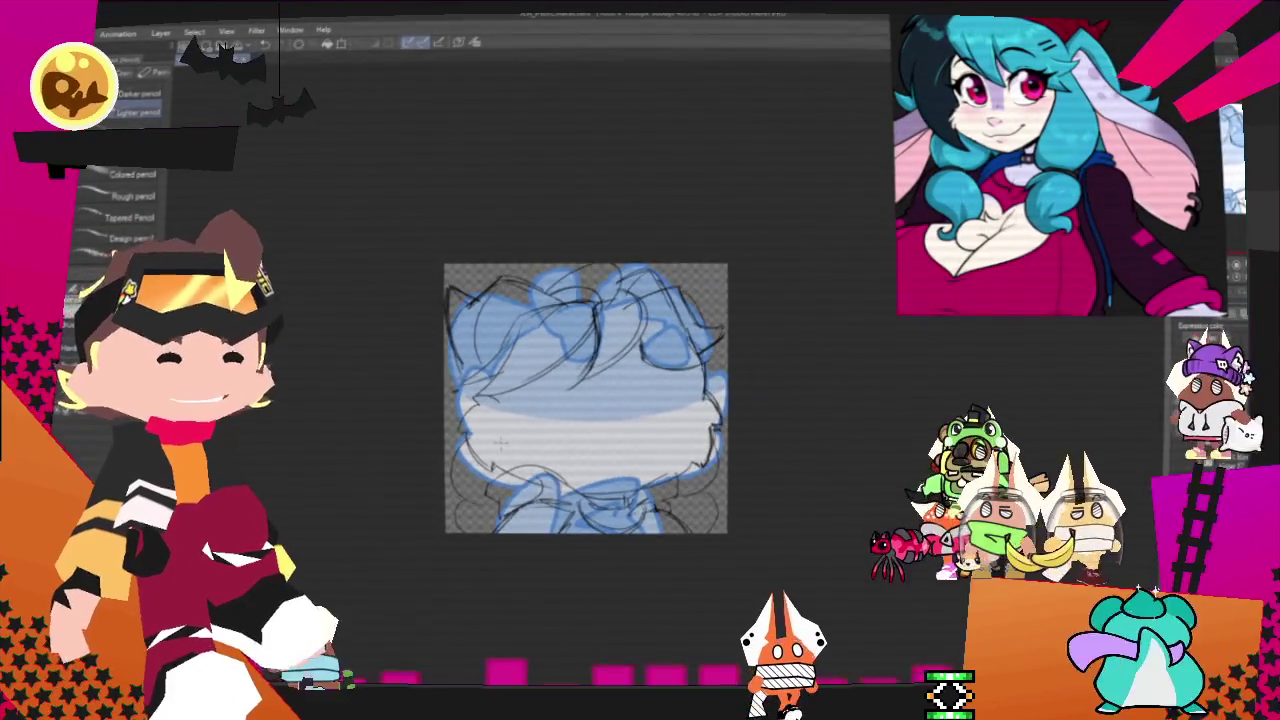
- Zoom out to review the whole hair-and-neck sketch, then switch to the pen brushes
scroll(501, 443, up, 1)
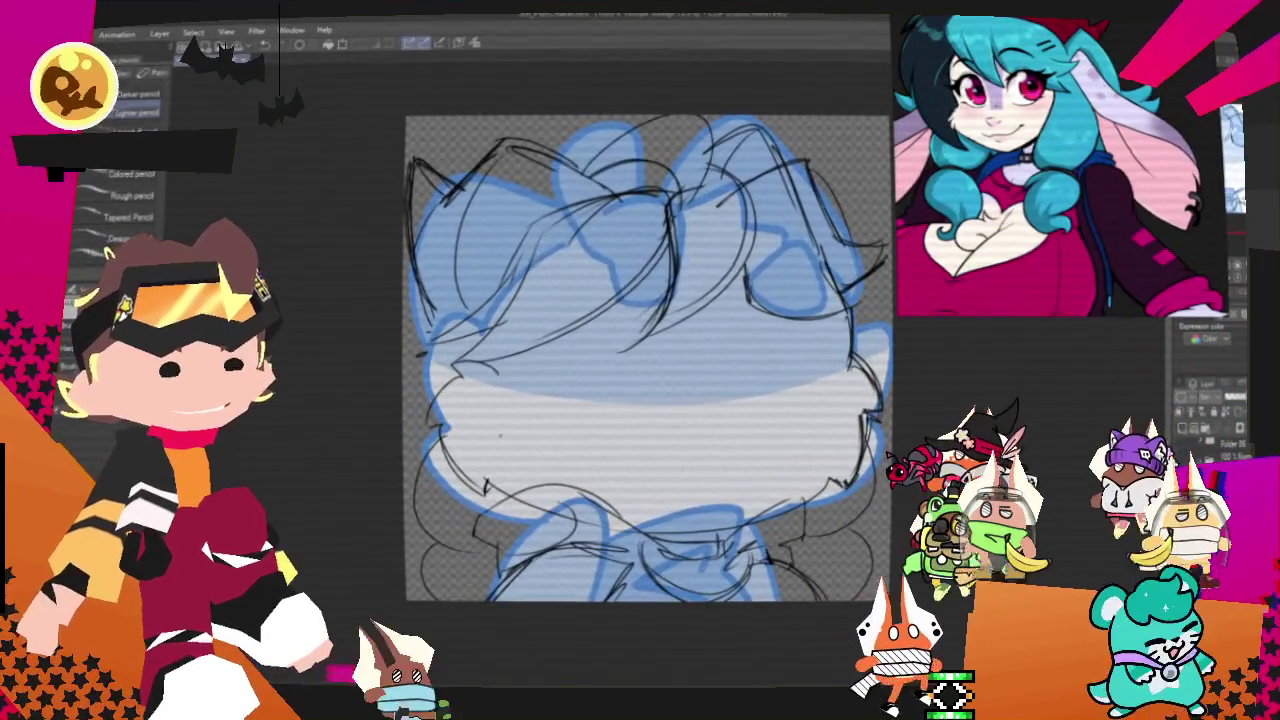
drag(500, 434, 453, 420)
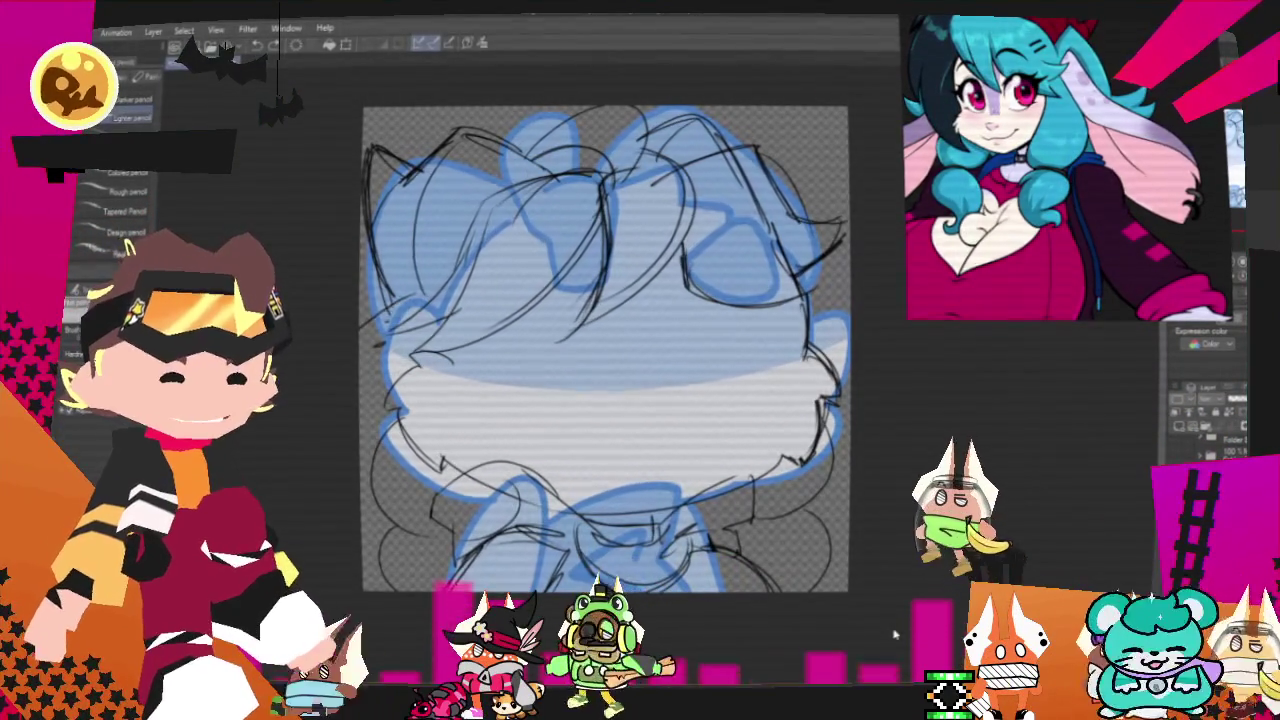
scroll(811, 482, down, 2)
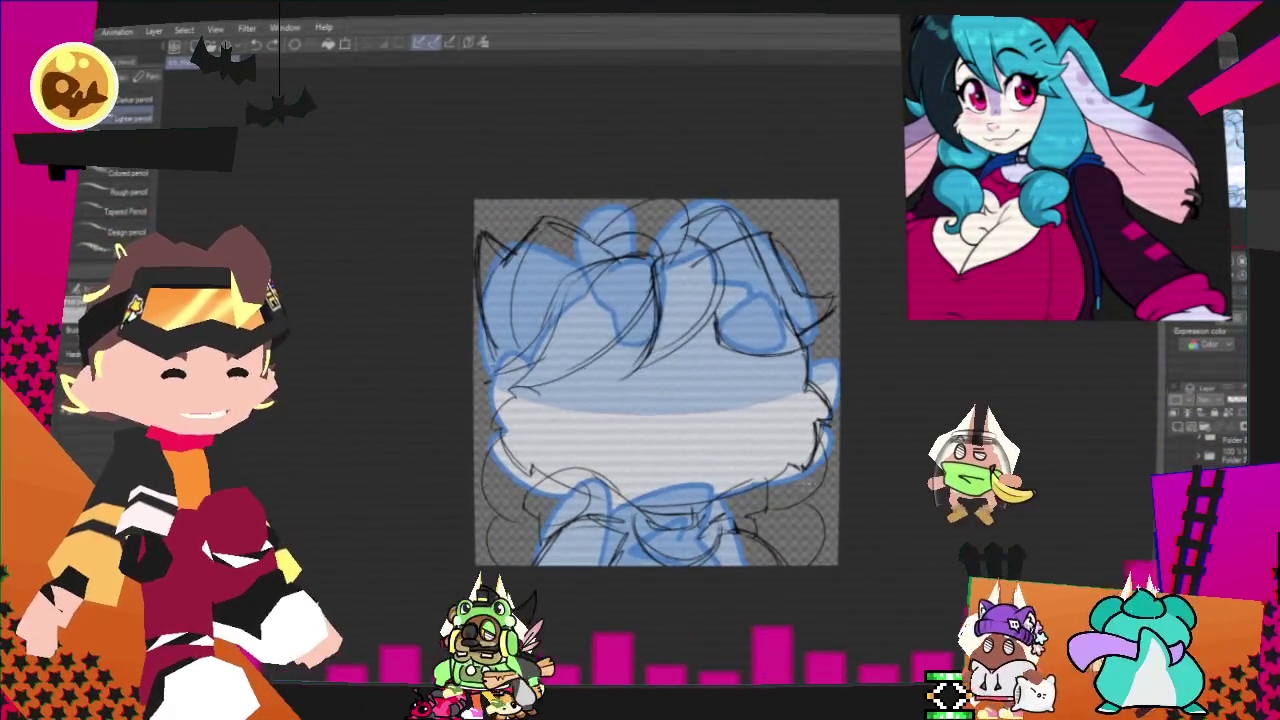
scroll(634, 300, up, 2)
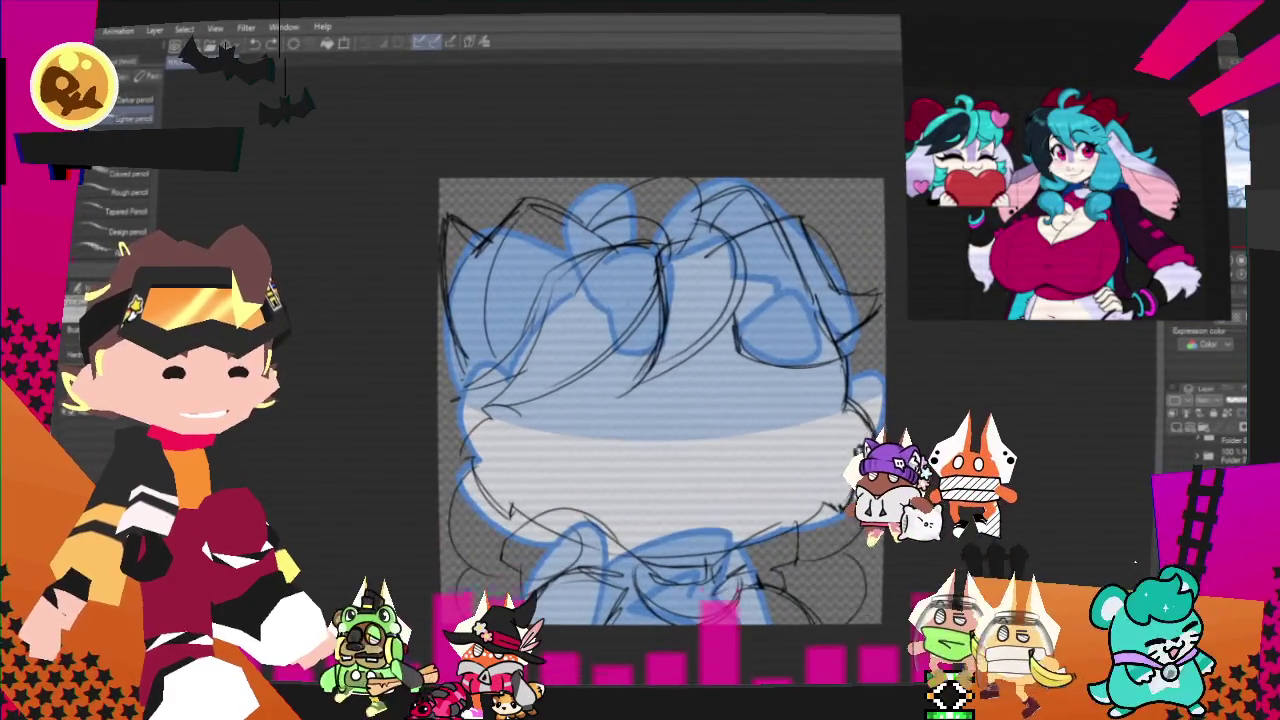
key(p)
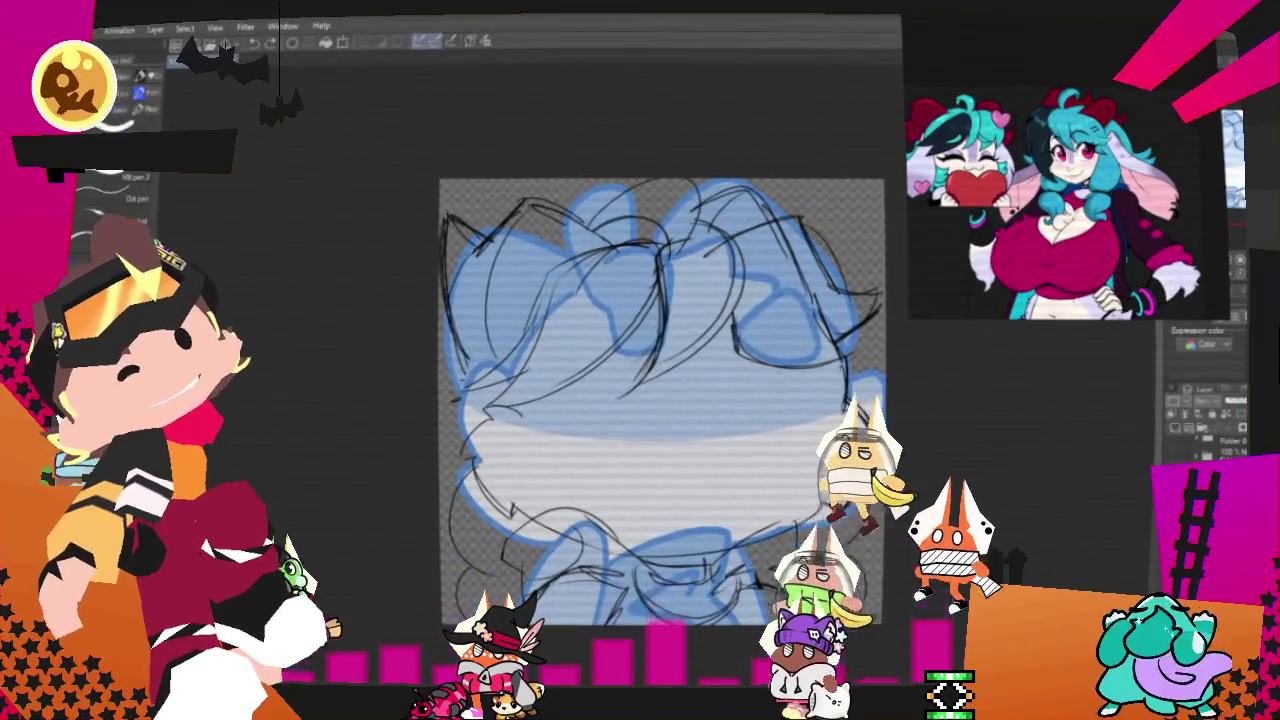
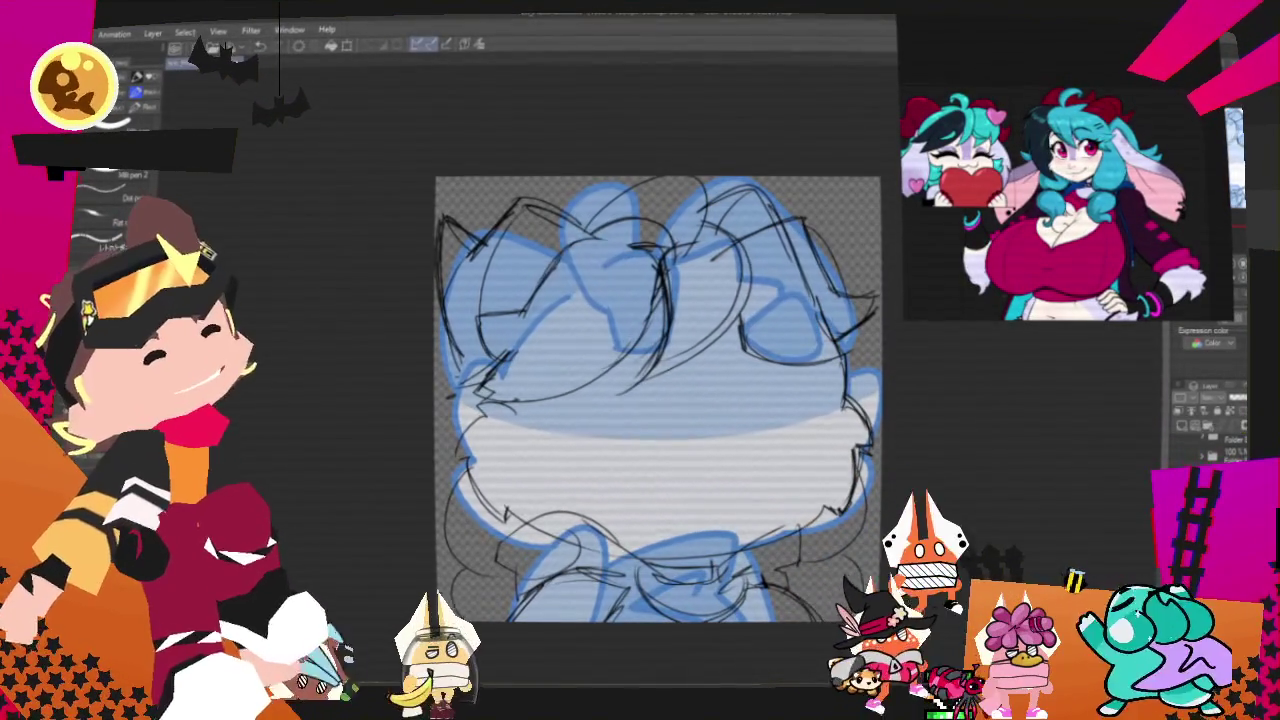
- Hide the black rough sketch layer so only the blue guide lines show, zoomed close on the character
key(ctrl+minus)
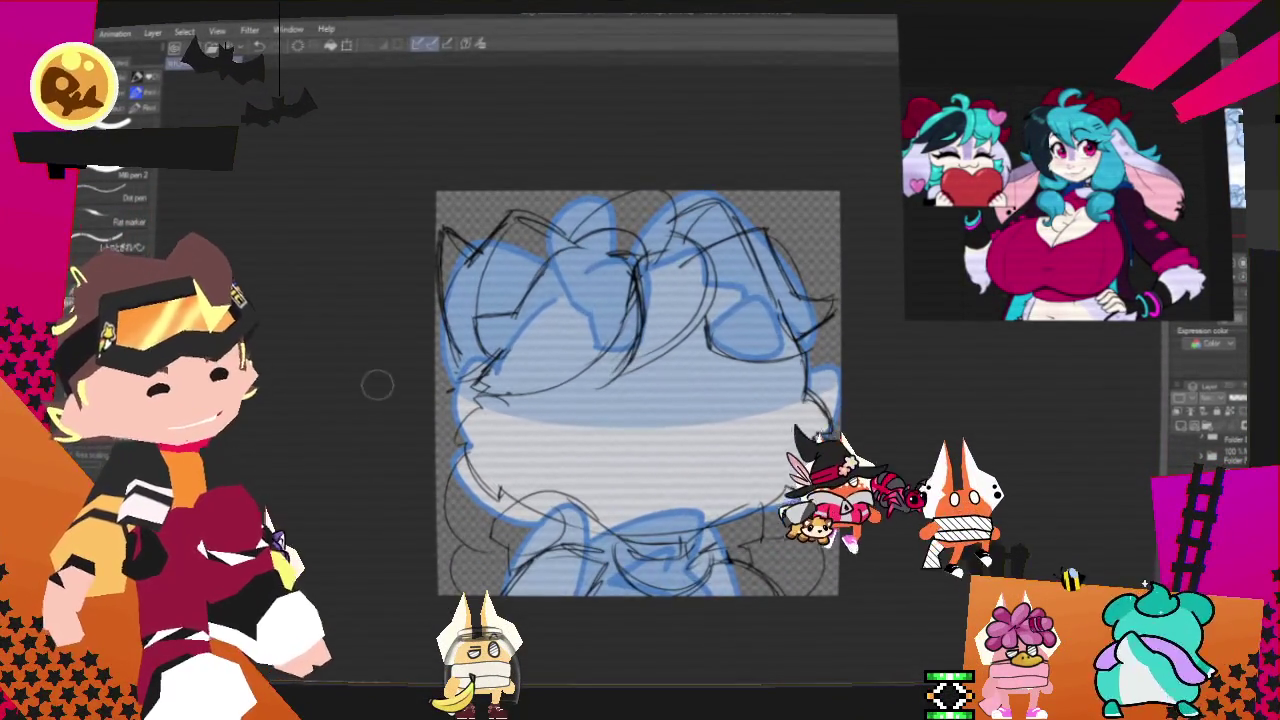
key(ctrl+minus)
key(ctrl+plus)
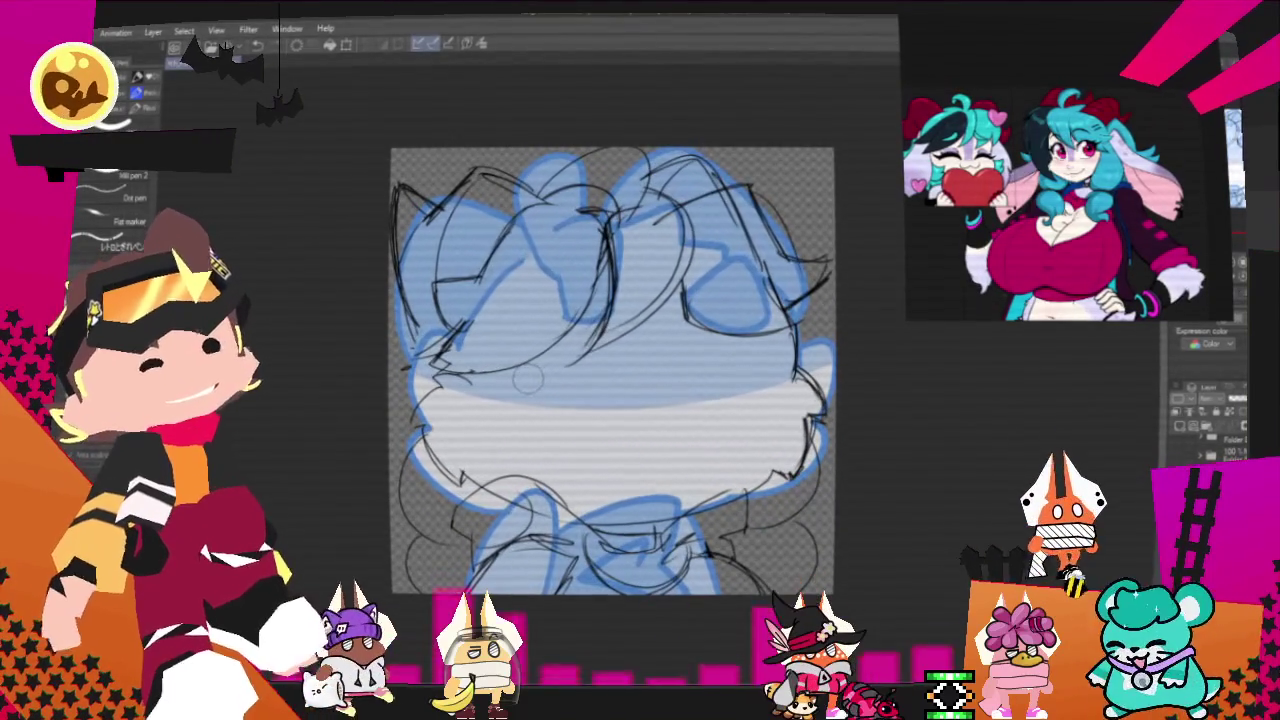
drag(527, 377, 514, 394)
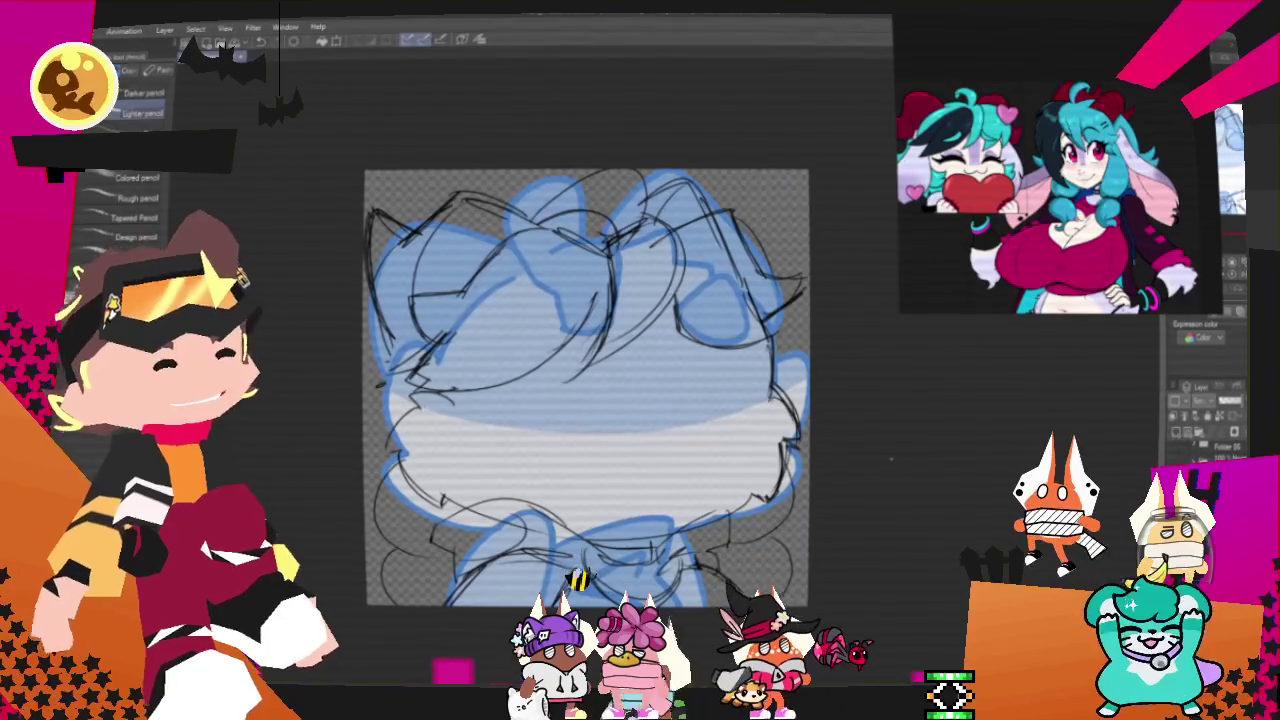
key(ctrl+minus)
key(ctrl+plus)
key(ctrl+minus)
key(ctrl+plus)
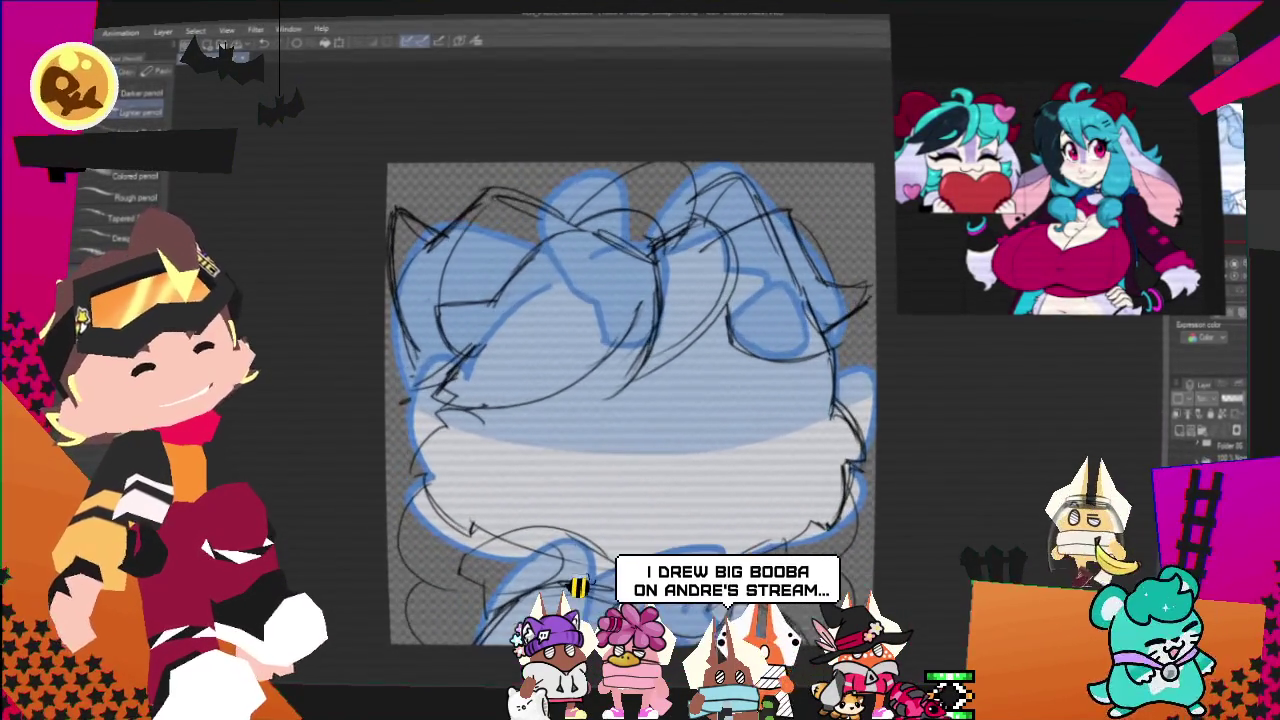
key(ctrl+plus)
key(ctrl+plus)
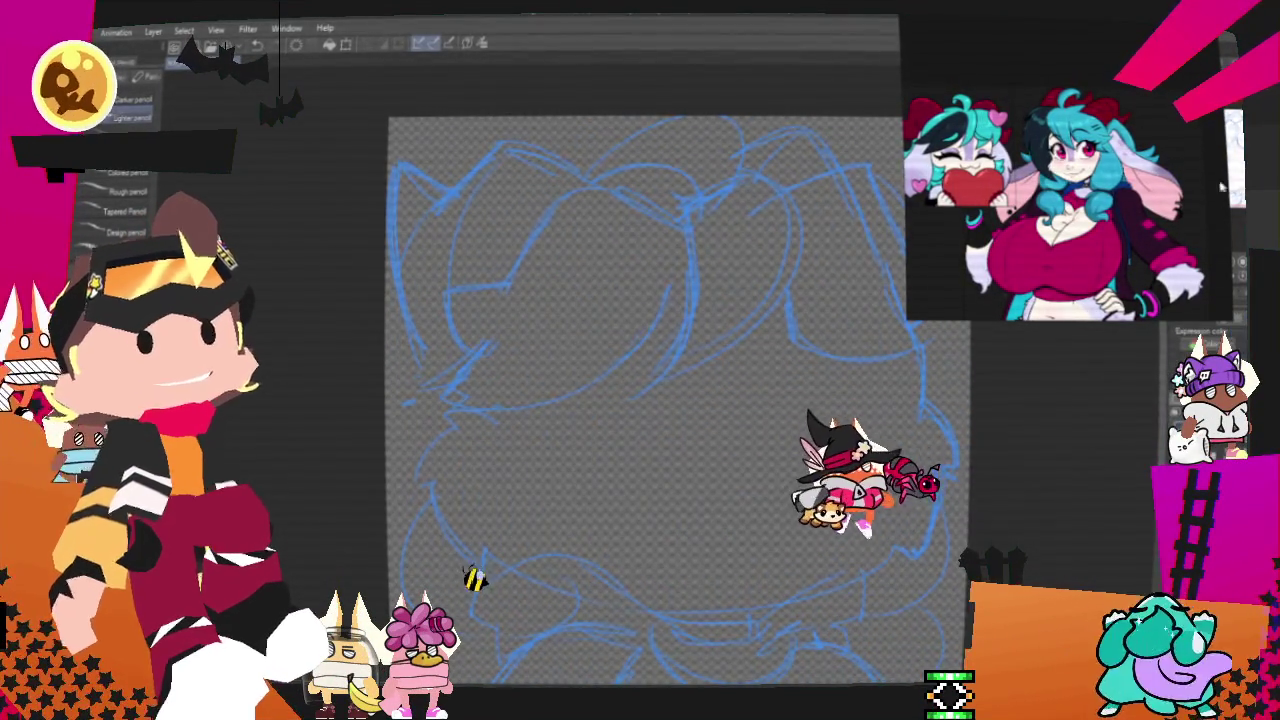
- Ink a bold black curve at the sketch's top centre, with a short line beside it
scroll(620, 360, up, 1)
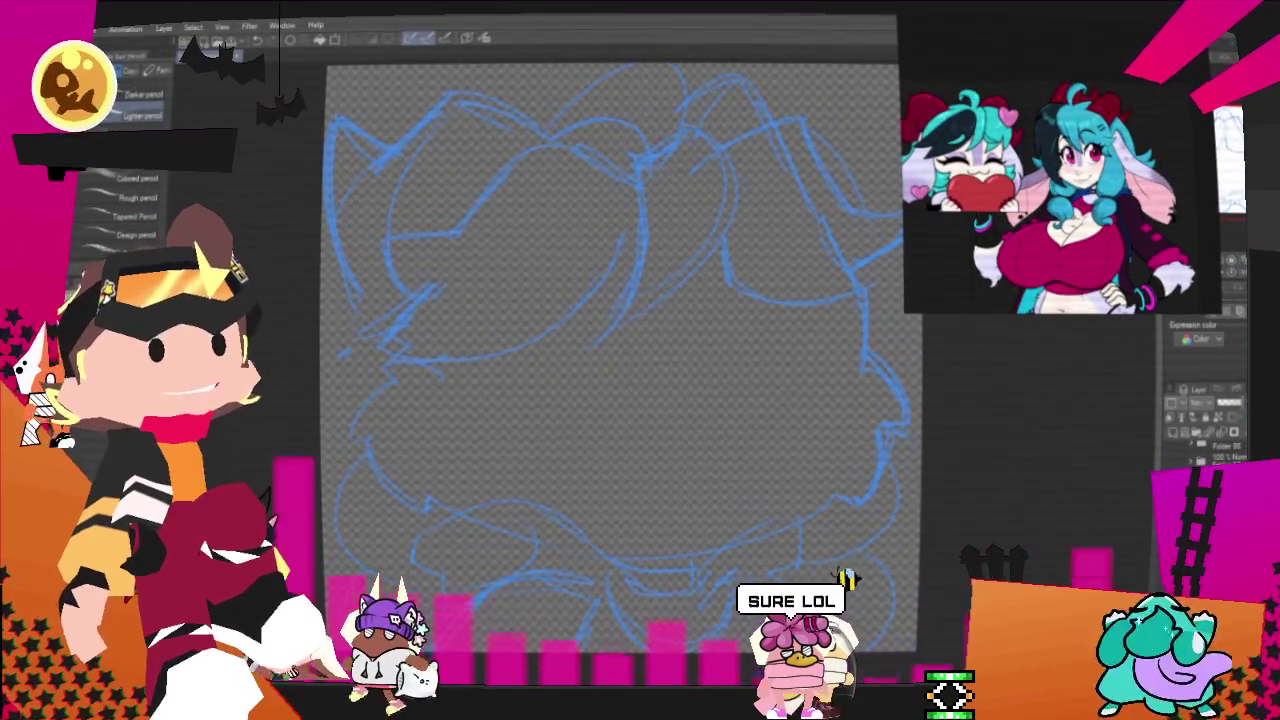
key(ctrl+minus)
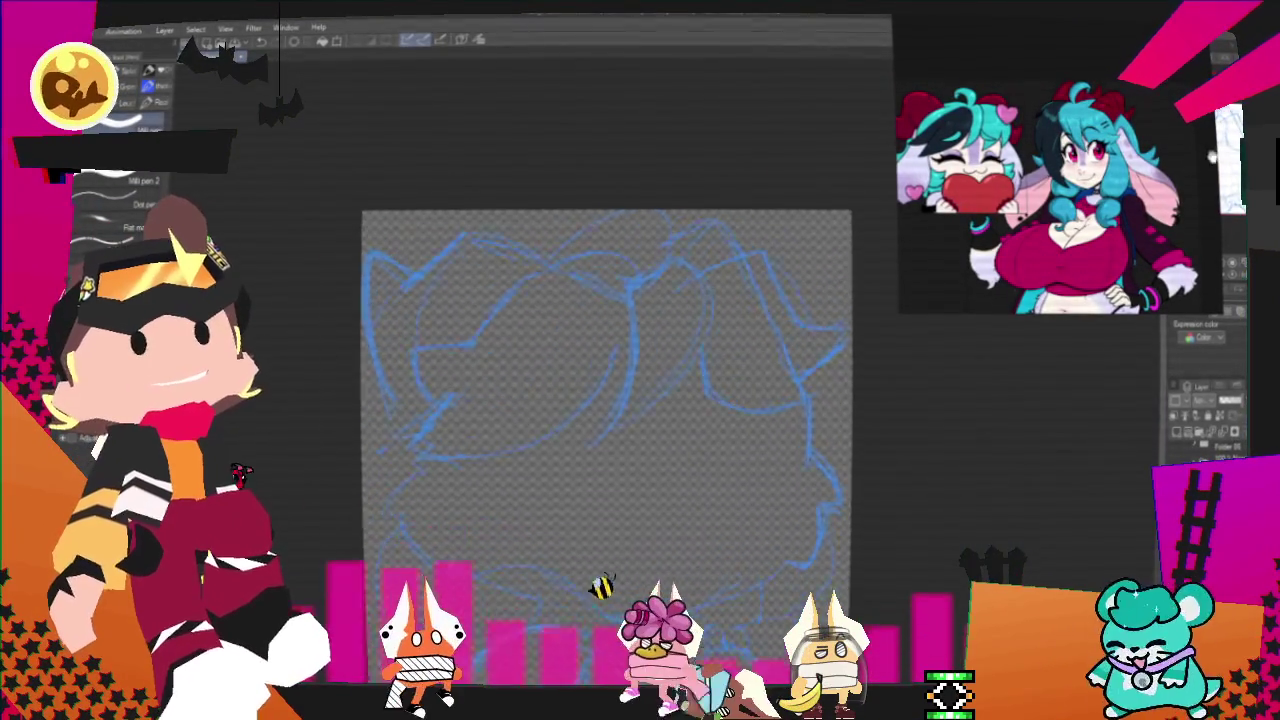
drag(612, 430, 645, 385)
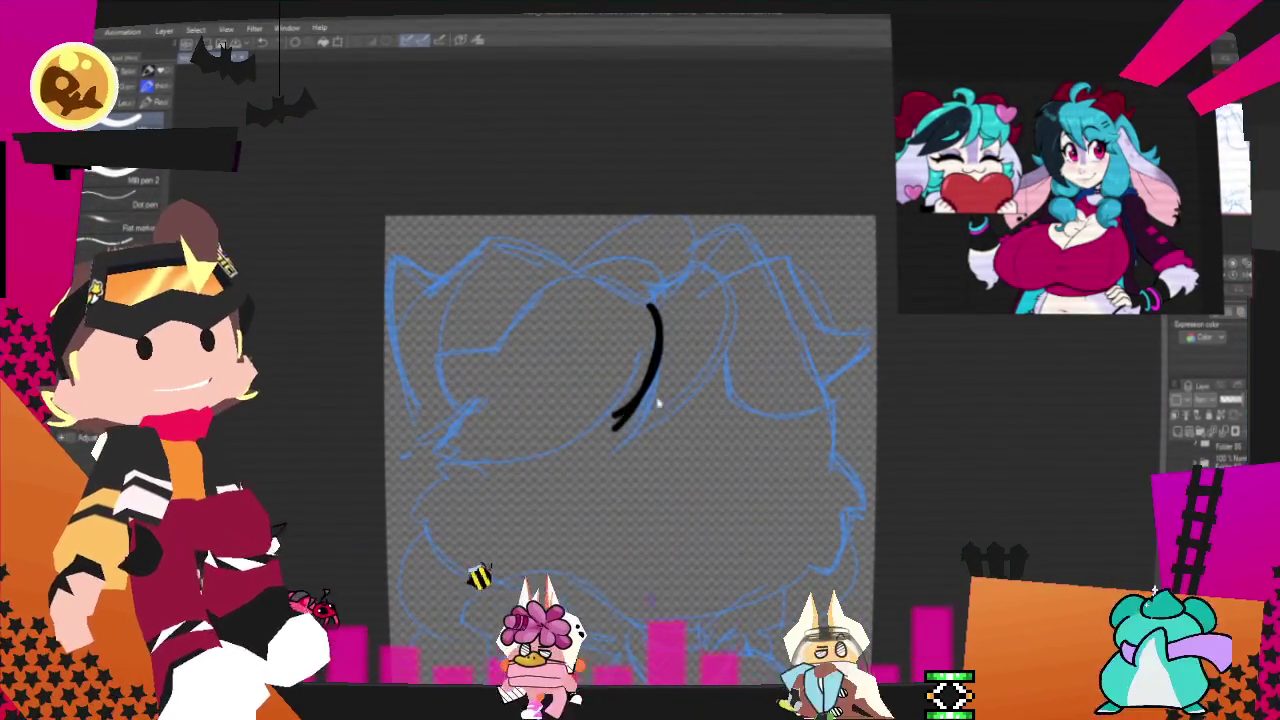
- Ink the left ear's top arc and bottom edge, redrawing strokes until the shape closes
key(ctrl+z)
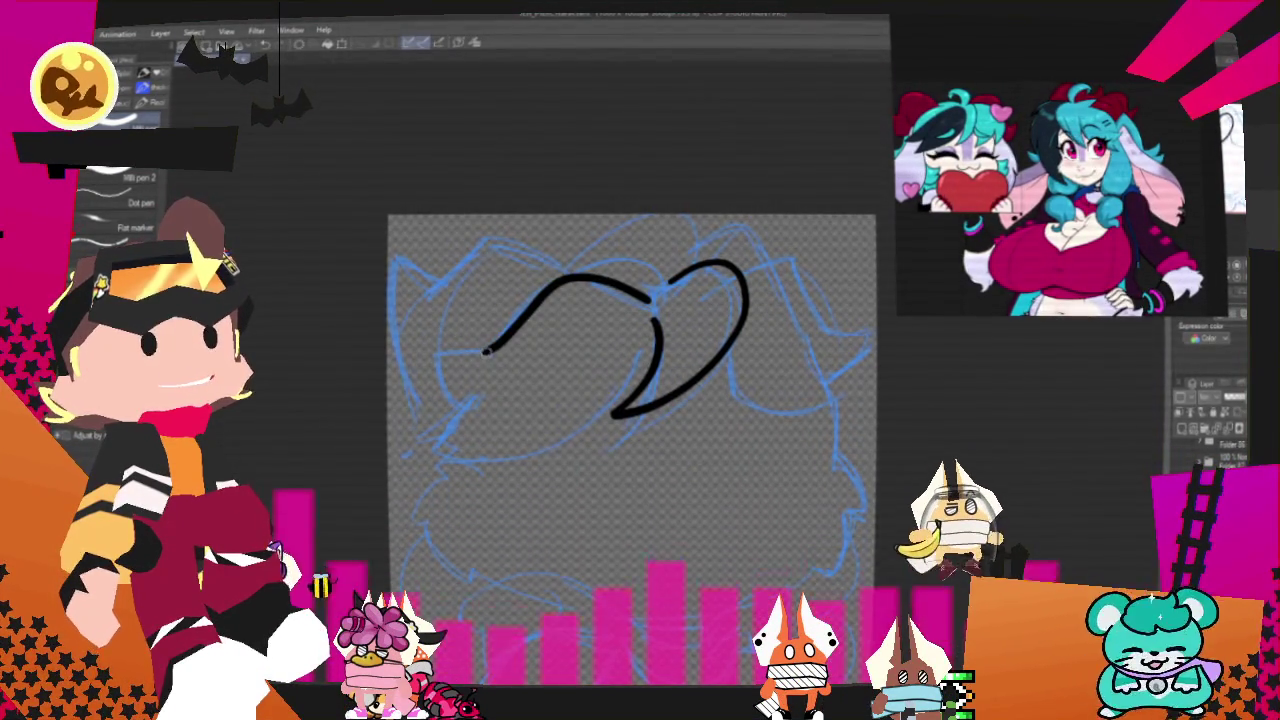
key(ctrl+z)
mouse_move(583, 277)
mouse_down()
mouse_move(430, 370)
mouse_move(465, 405)
mouse_move(642, 423)
mouse_up()
key(ctrl+z)
key(ctrl+z)
mouse_move(455, 405)
mouse_down()
mouse_move(443, 451)
mouse_move(528, 443)
mouse_up()
key(ctrl+z)
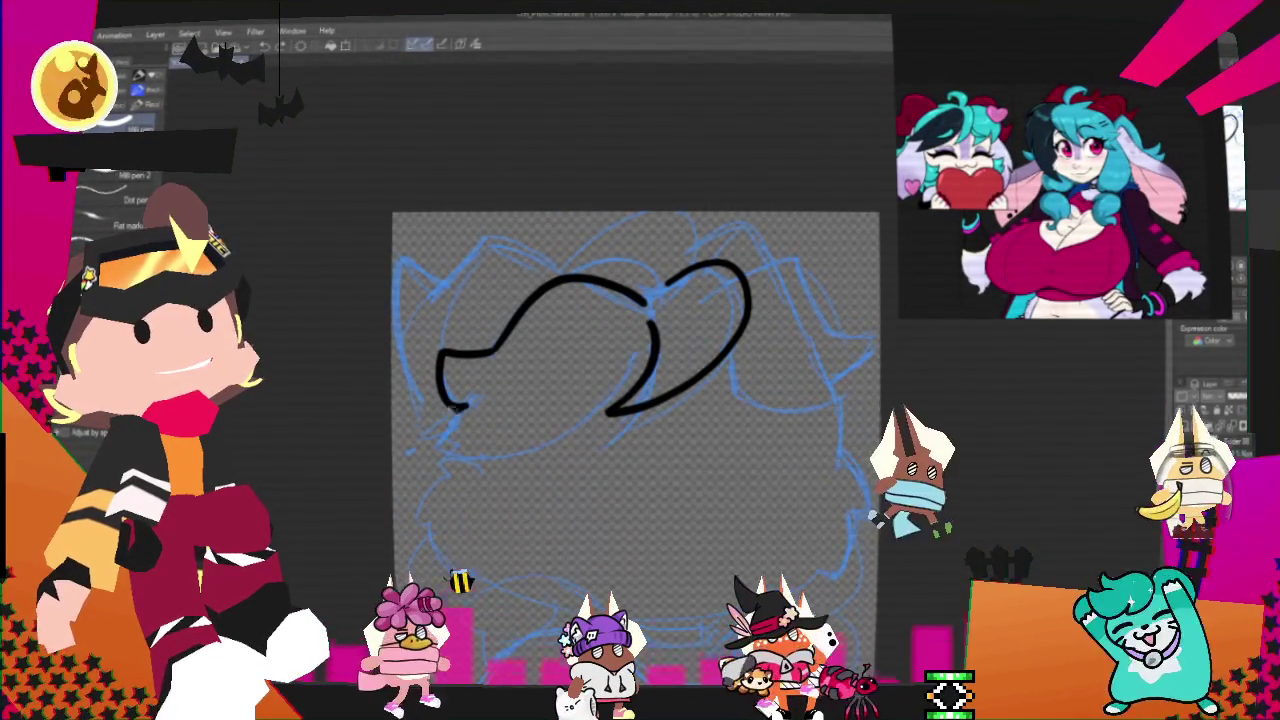
drag(455, 405, 640, 405)
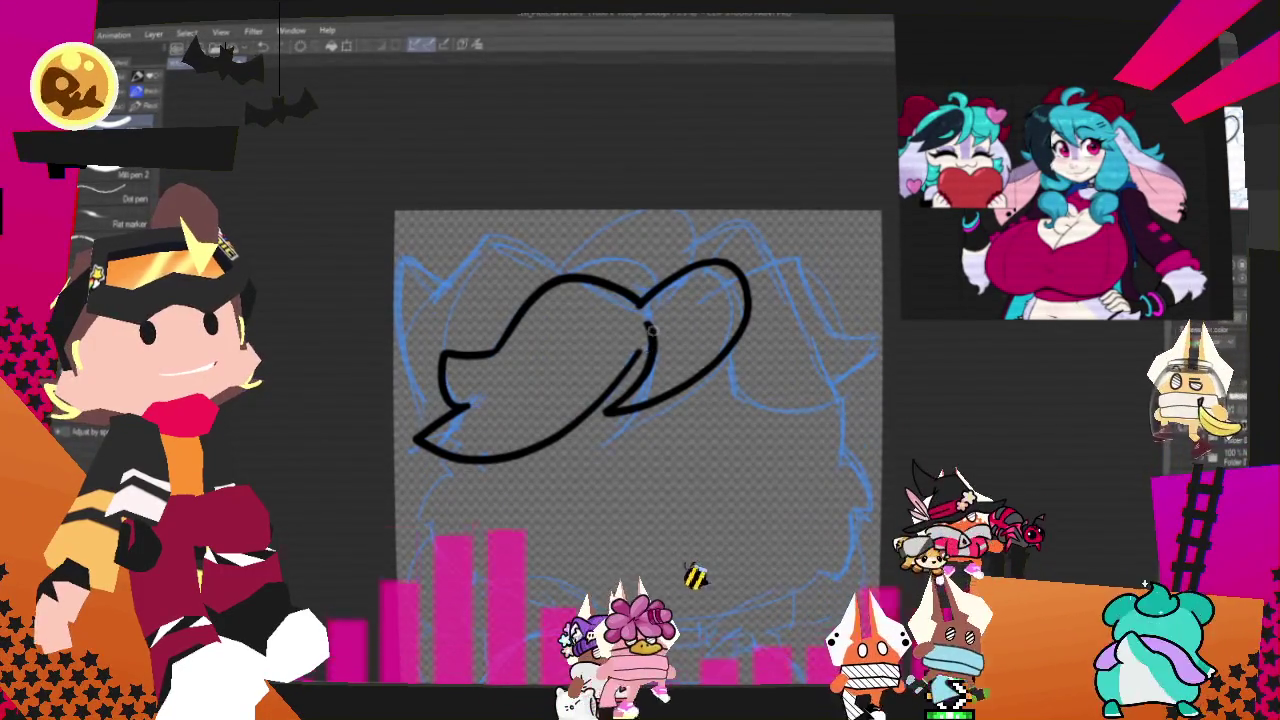
drag(648, 328, 645, 370)
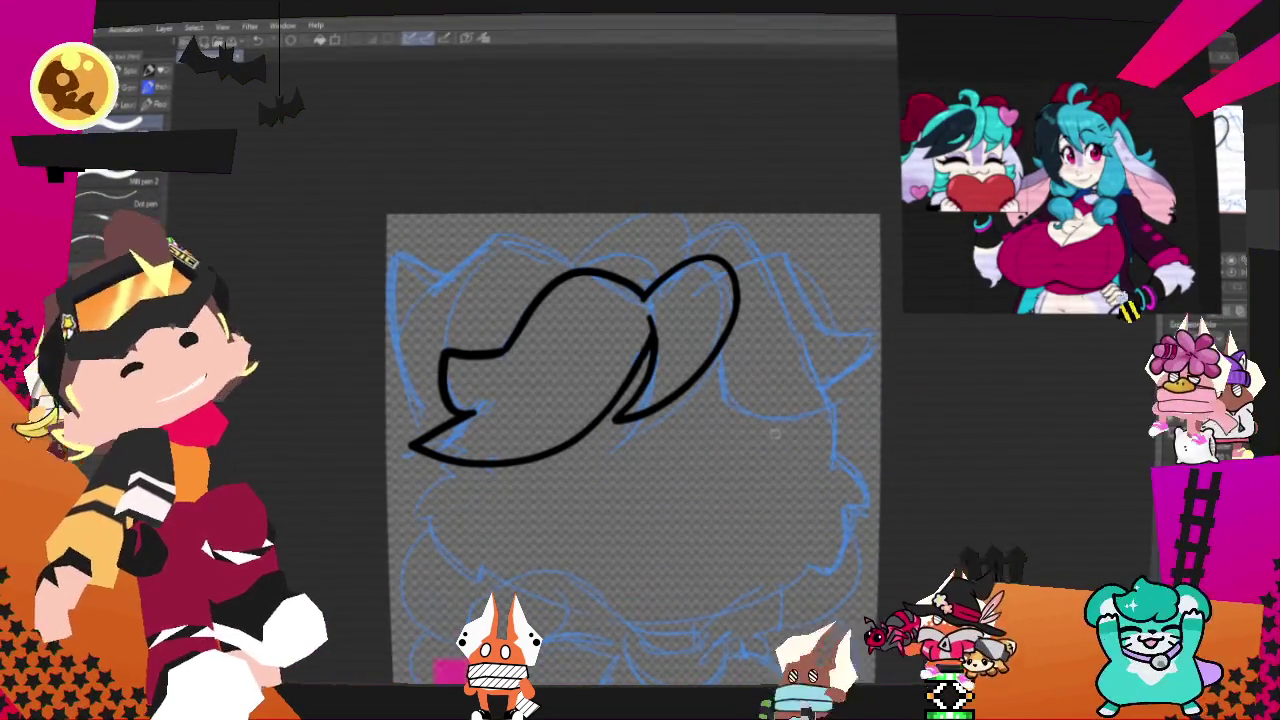
- Ink the right ear's top curve, retrying until it hooks back down-left
drag(735, 262, 843, 286)
key(ctrl+z)
drag(735, 262, 878, 328)
key(ctrl+z)
mouse_move(735, 262)
mouse_down()
mouse_move(828, 416)
mouse_move(724, 355)
mouse_up()
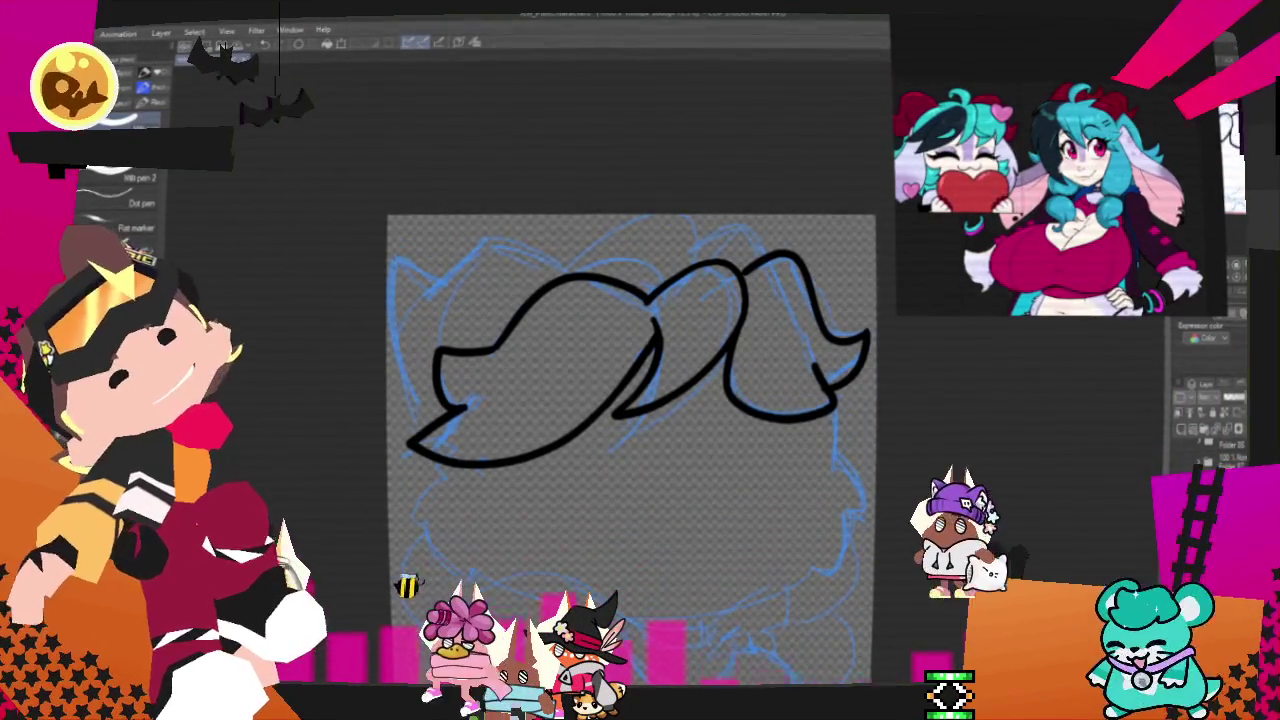
- Draw the looped tuft on top of the head and extend the left stroke down the ear's edge
drag(578, 262, 655, 290)
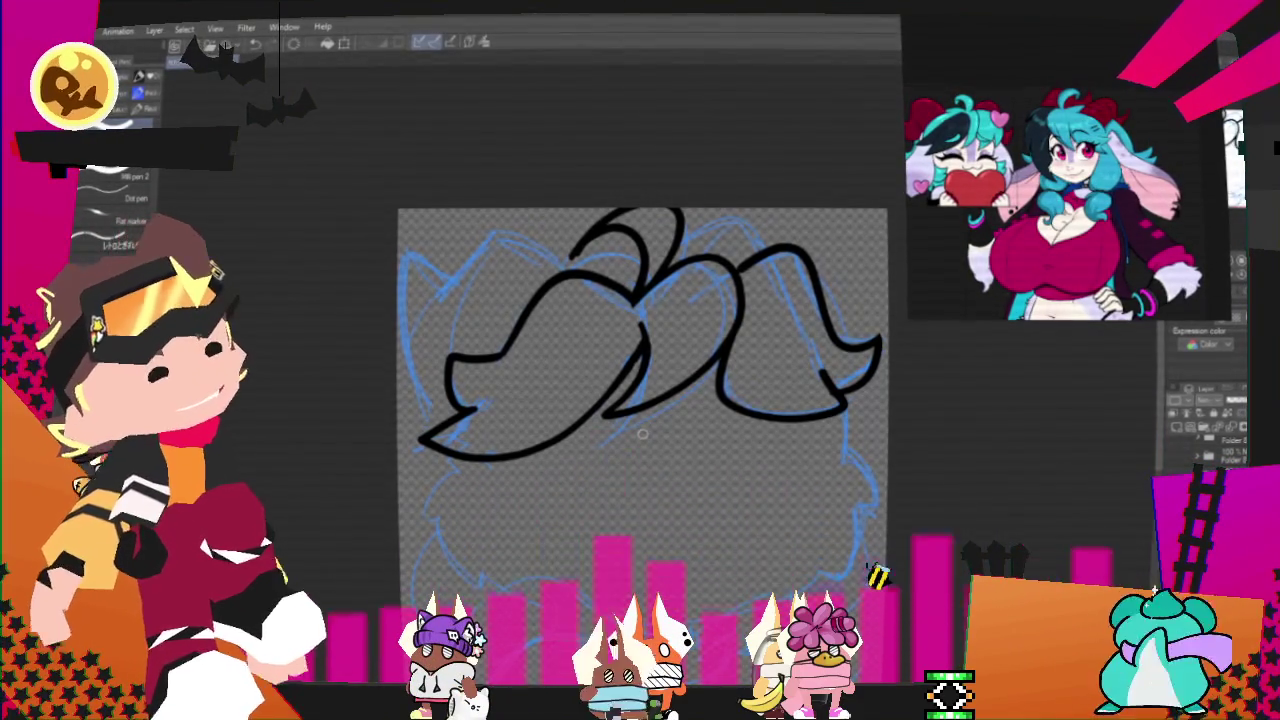
drag(642, 433, 618, 401)
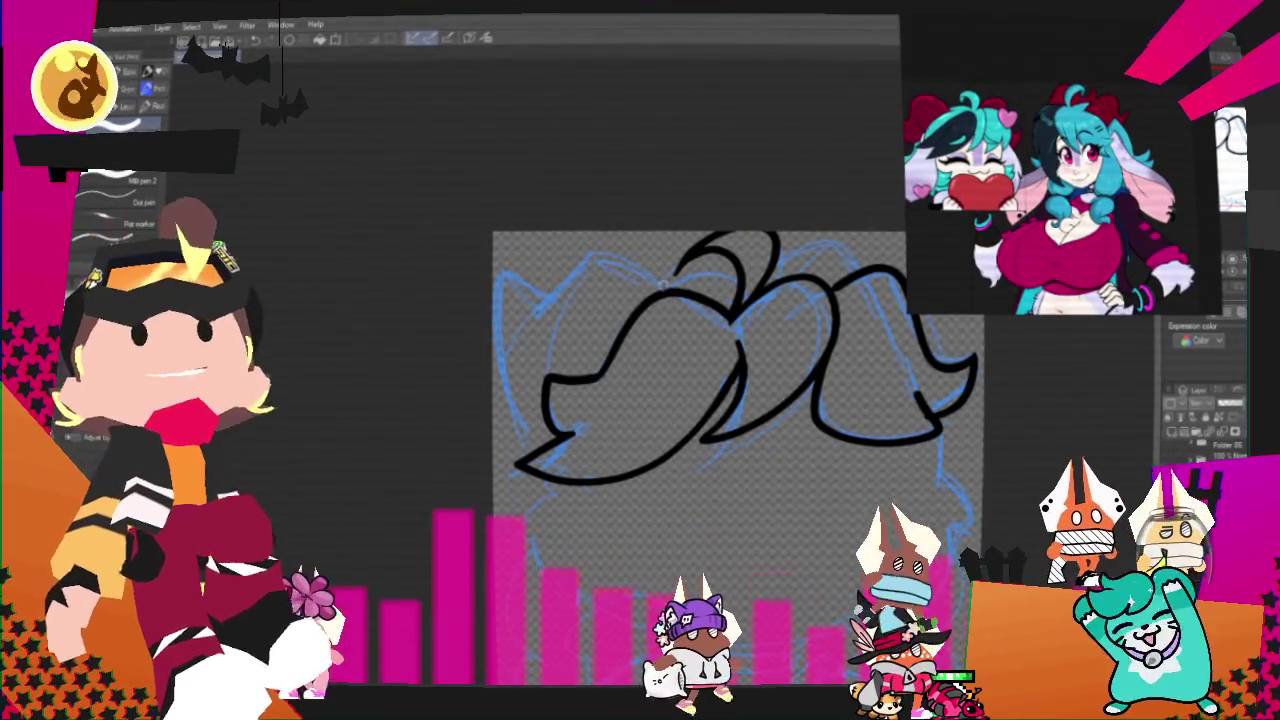
mouse_move(623, 257)
mouse_down()
mouse_move(555, 295)
mouse_move(502, 380)
mouse_move(572, 435)
mouse_up()
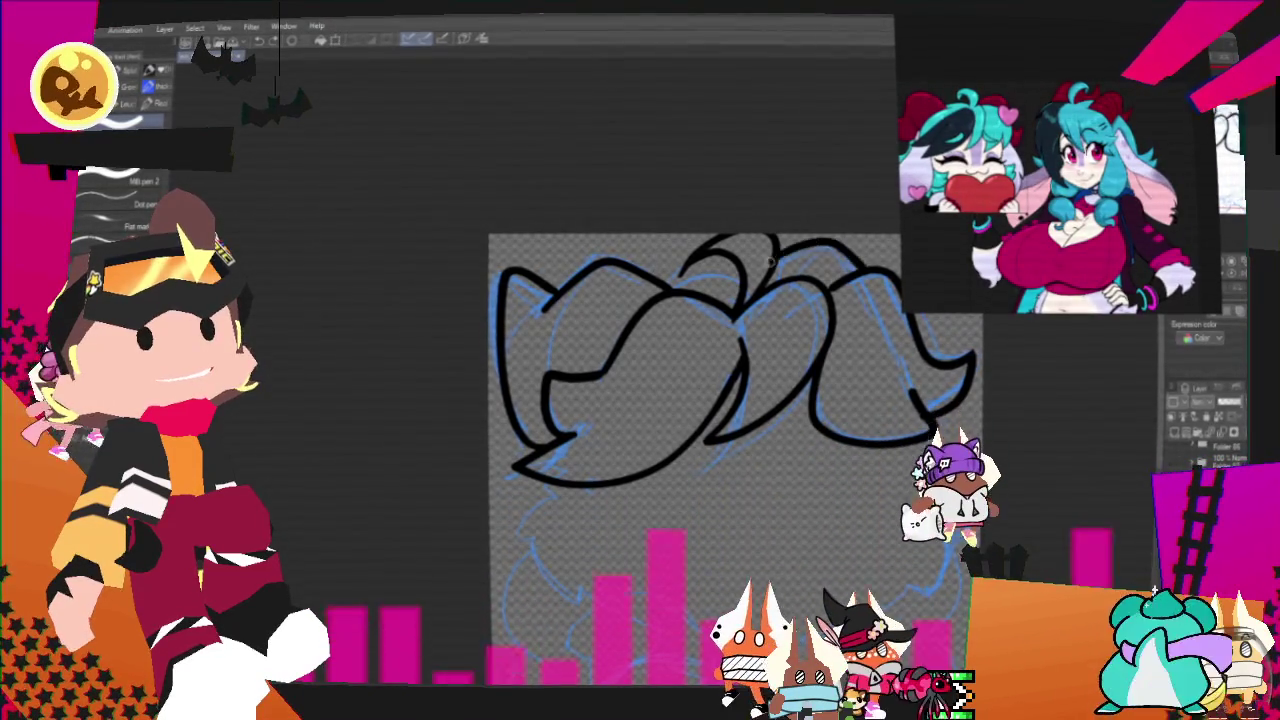
- Extend the top curl down to the right, then pan around to review the ear line art
drag(815, 240, 867, 277)
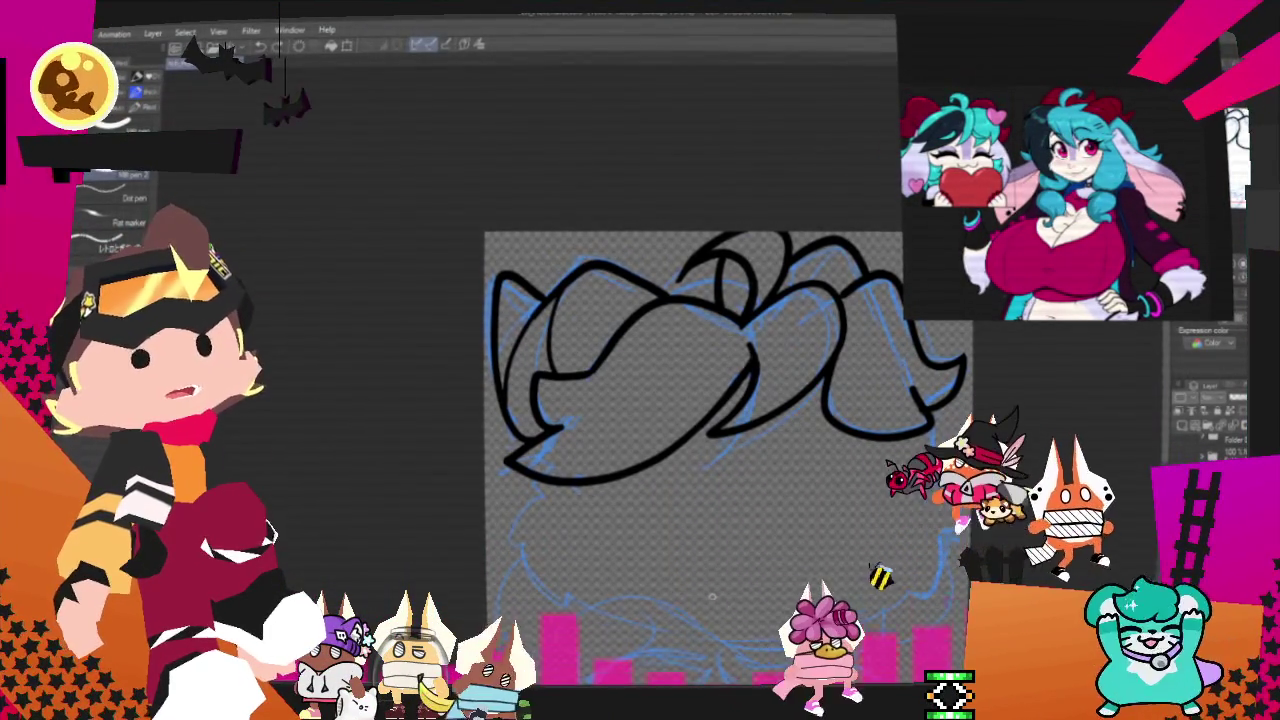
drag(712, 597, 719, 615)
drag(542, 313, 502, 275)
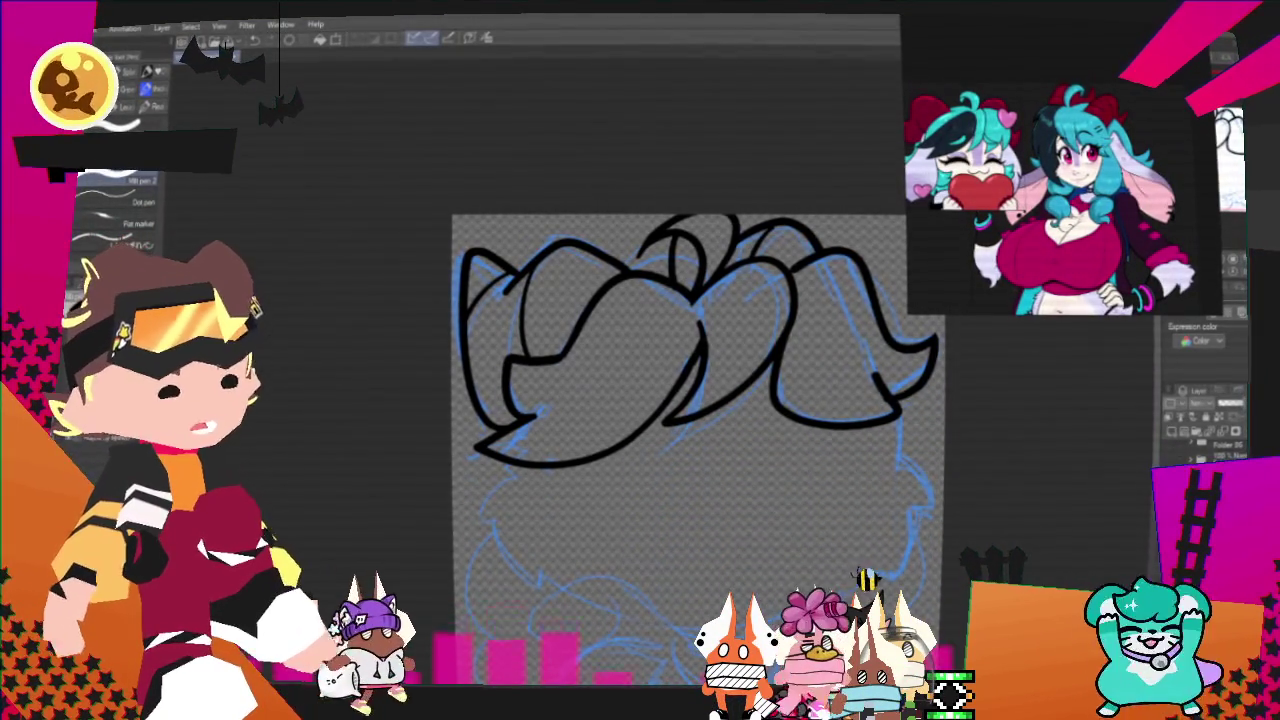
scroll(650, 440, up, 2)
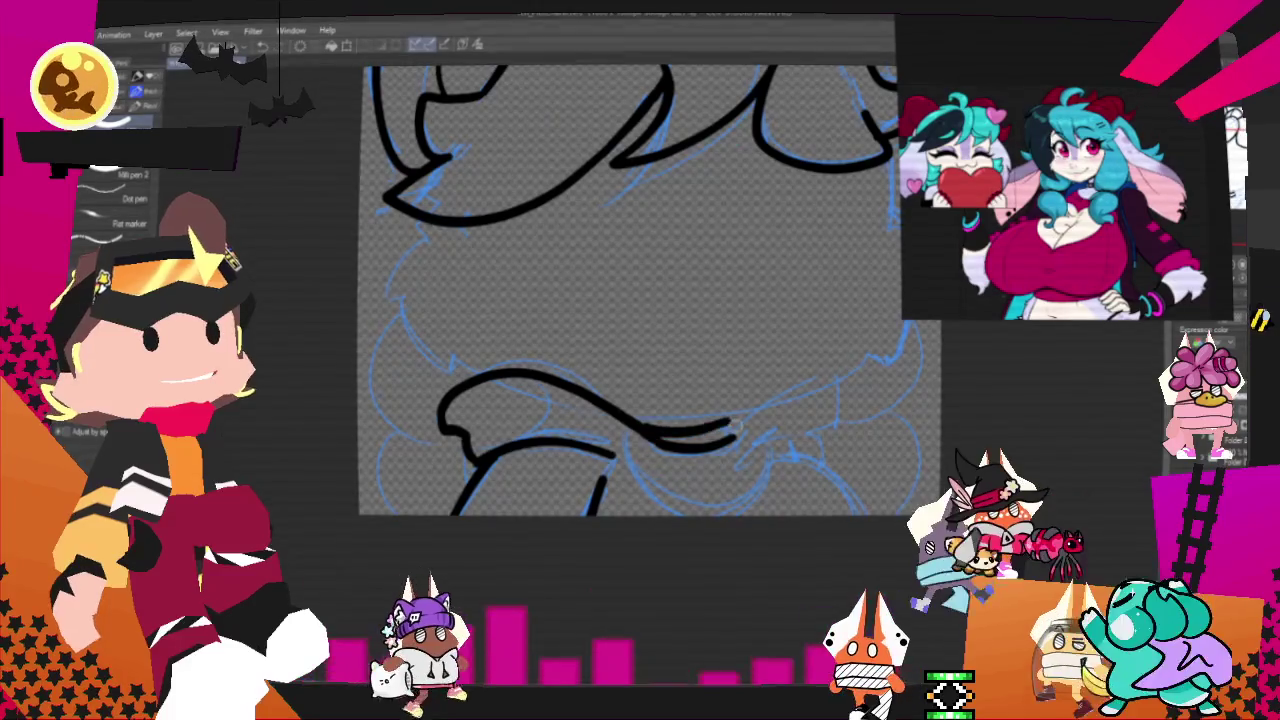
- Ink the bow's upper and lower lines, undoing the overlong lower extension
mouse_move(650, 432)
mouse_down()
mouse_move(740, 424)
mouse_move(652, 453)
mouse_up()
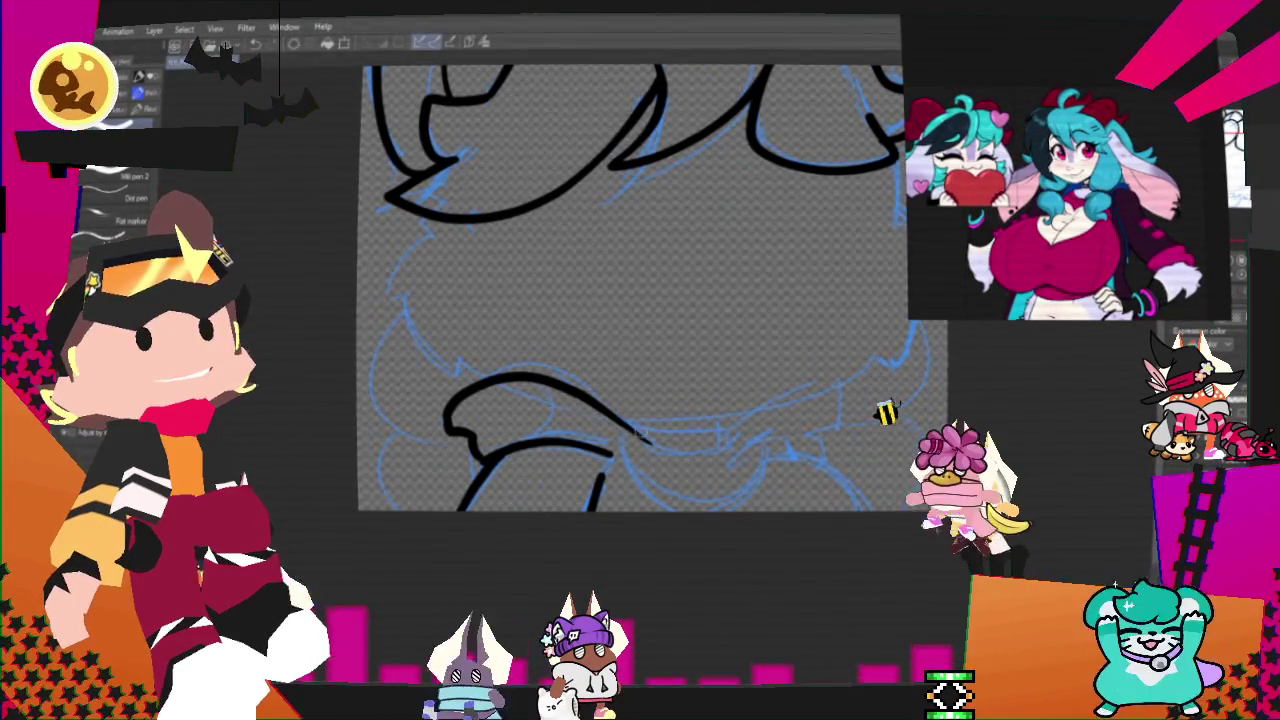
mouse_move(630, 438)
mouse_down()
mouse_move(748, 428)
mouse_move(640, 438)
mouse_up()
key(ctrl+z)
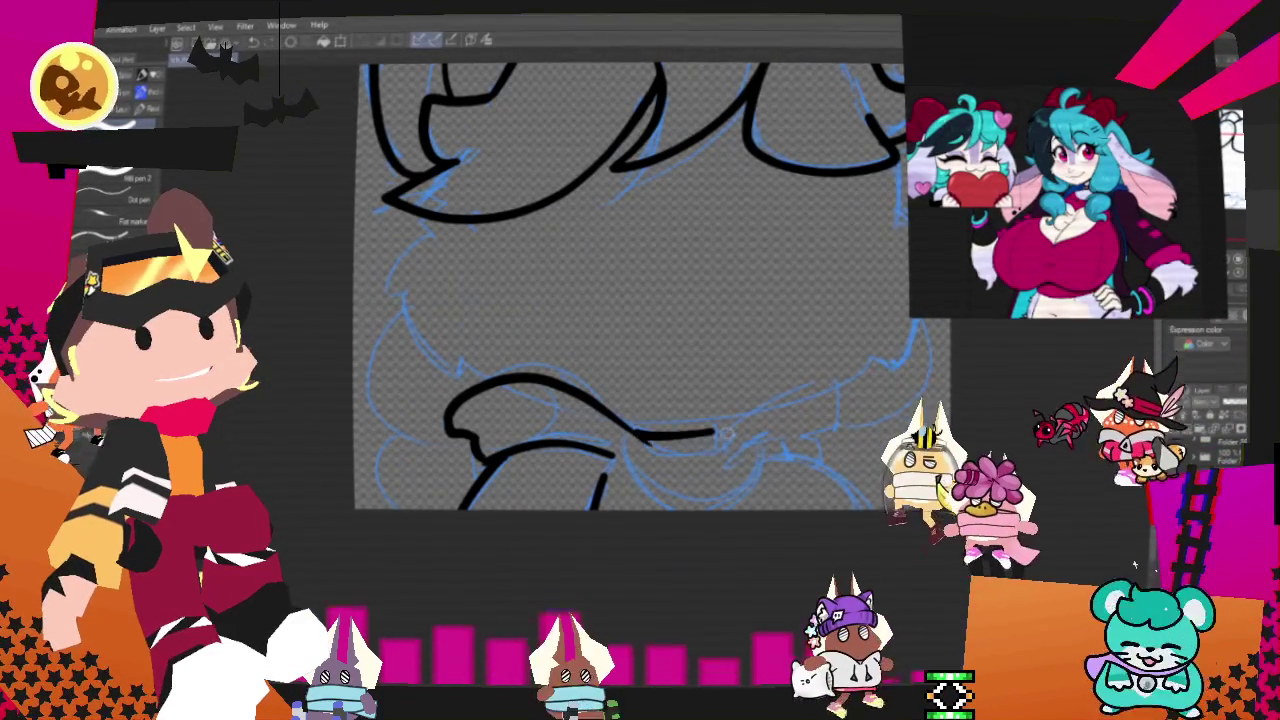
key(ctrl+z)
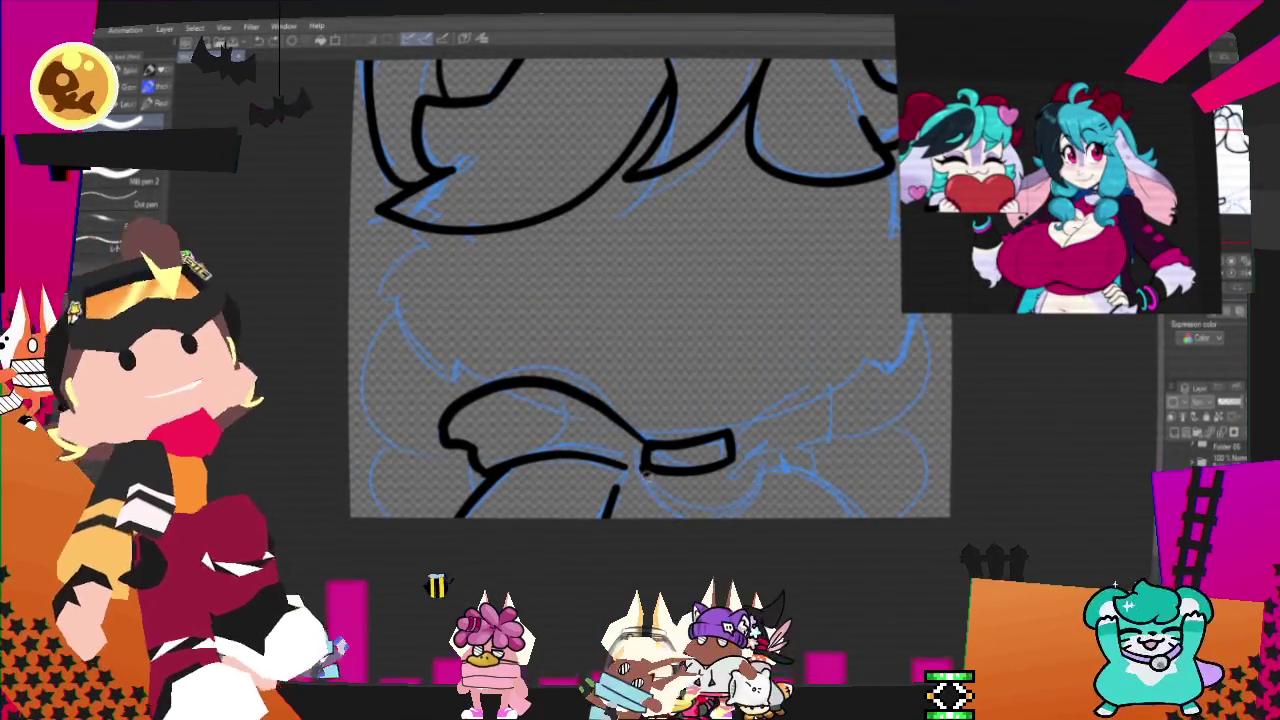
- Add the bow's centre knot and its right loop with a lower edge
drag(645, 468, 660, 515)
drag(765, 462, 758, 495)
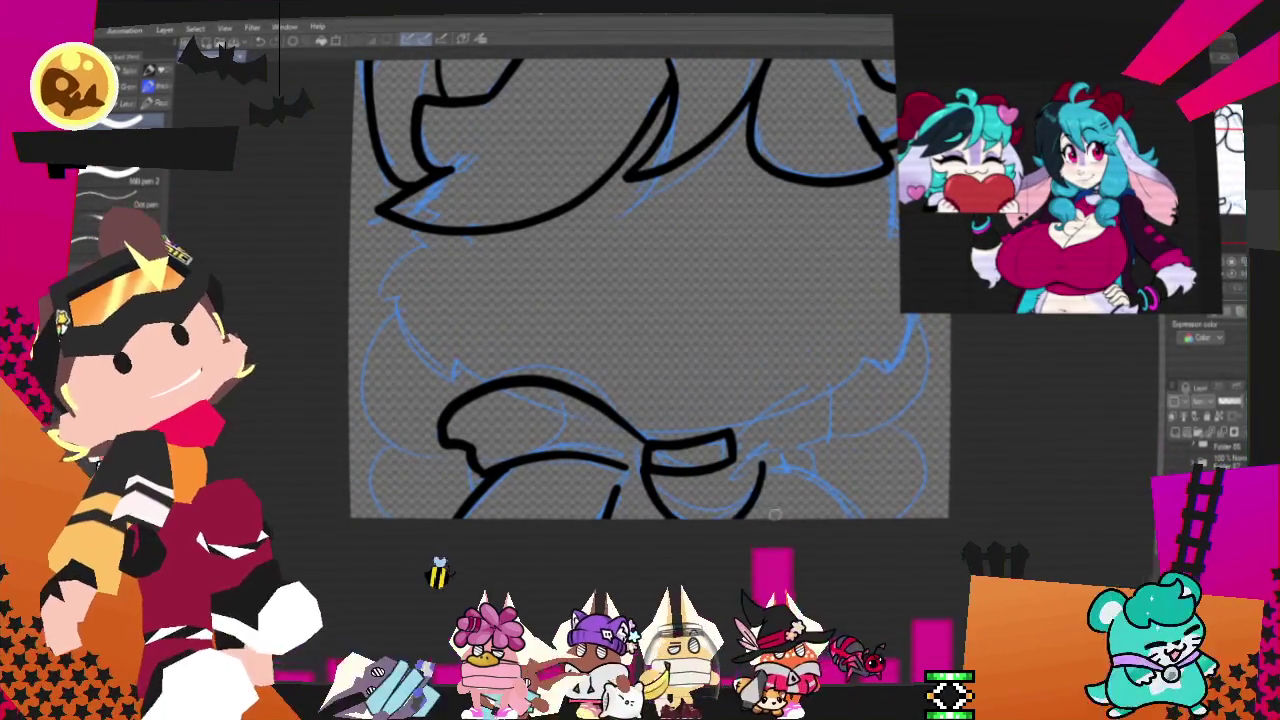
mouse_move(735, 445)
mouse_down()
mouse_move(782, 408)
mouse_move(812, 503)
mouse_up()
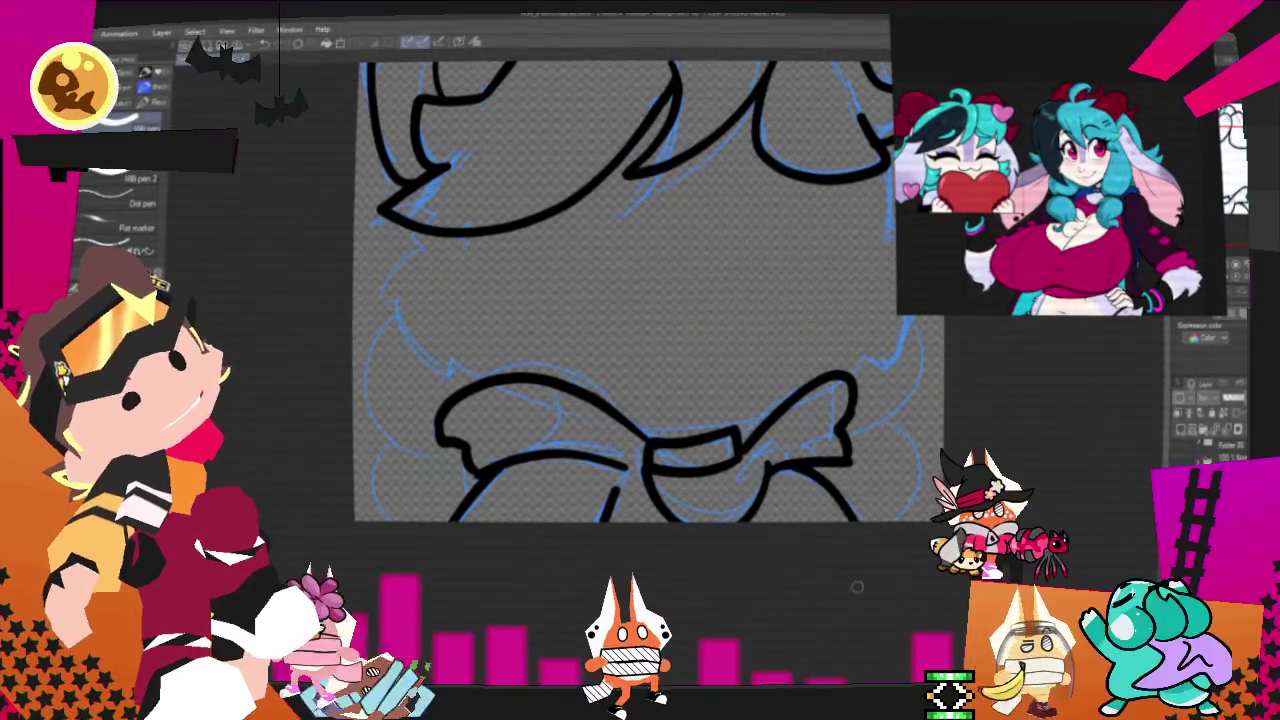
drag(780, 467, 881, 517)
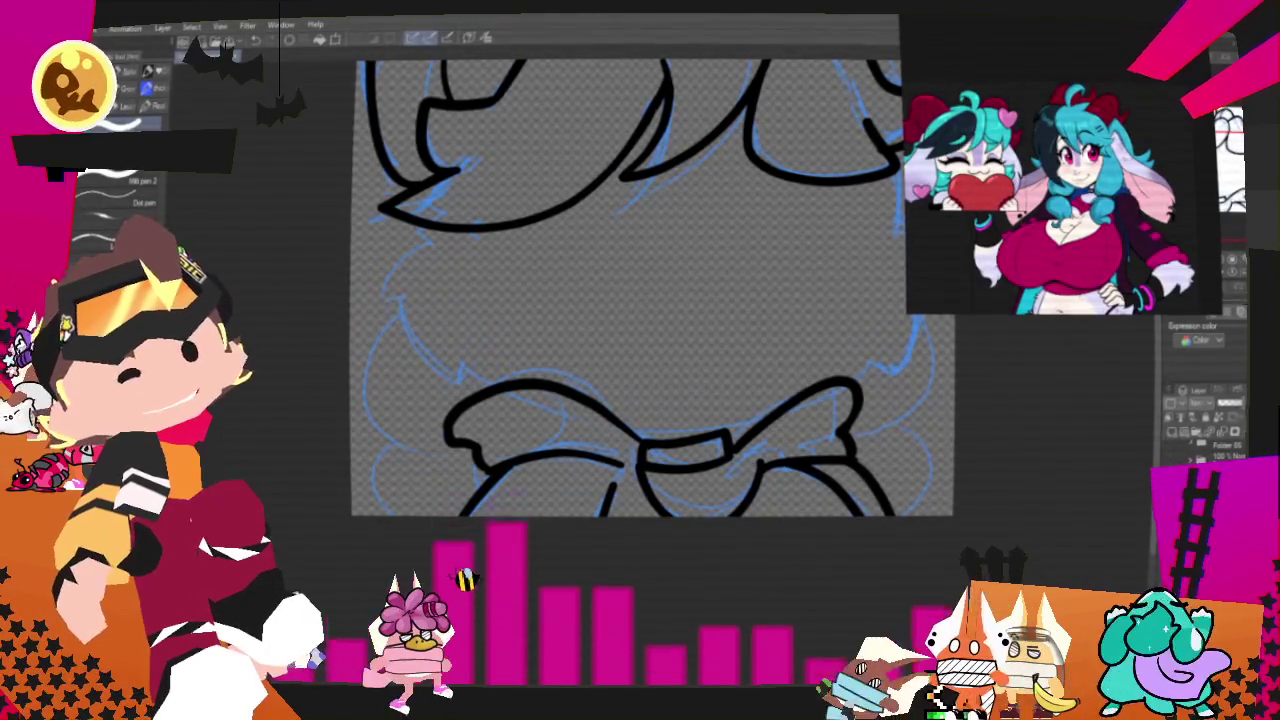
scroll(724, 524, down, 3)
scroll(700, 490, down, 2)
scroll(740, 460, up, 5)
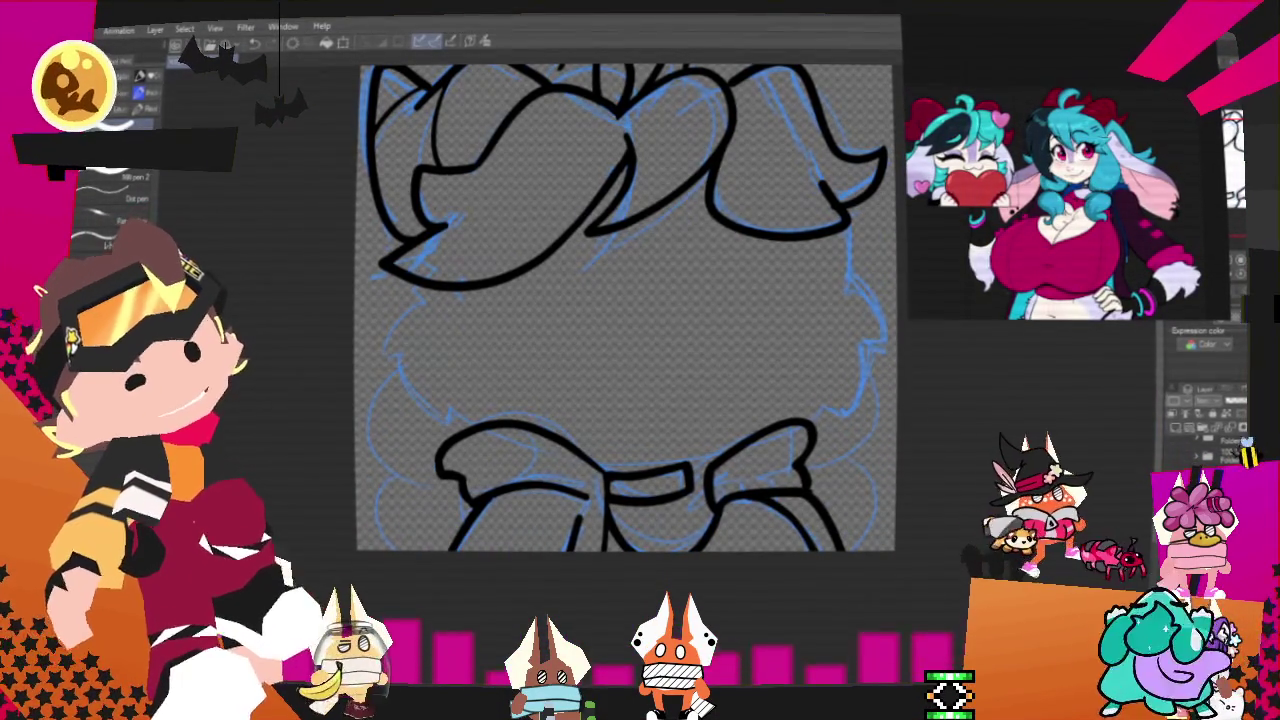
scroll(560, 320, up, 1)
scroll(780, 340, up, 1)
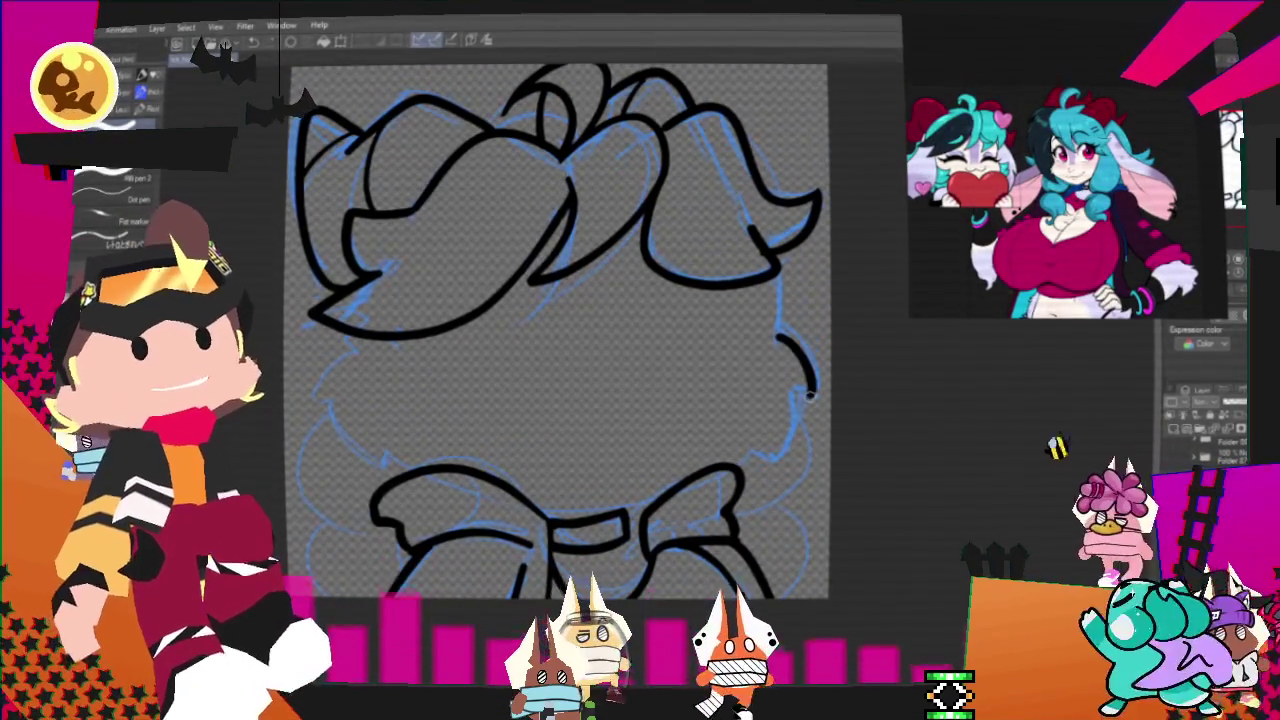
- Ink the head's right outline, then extend the lower-left head and body outline downward
drag(778, 340, 750, 460)
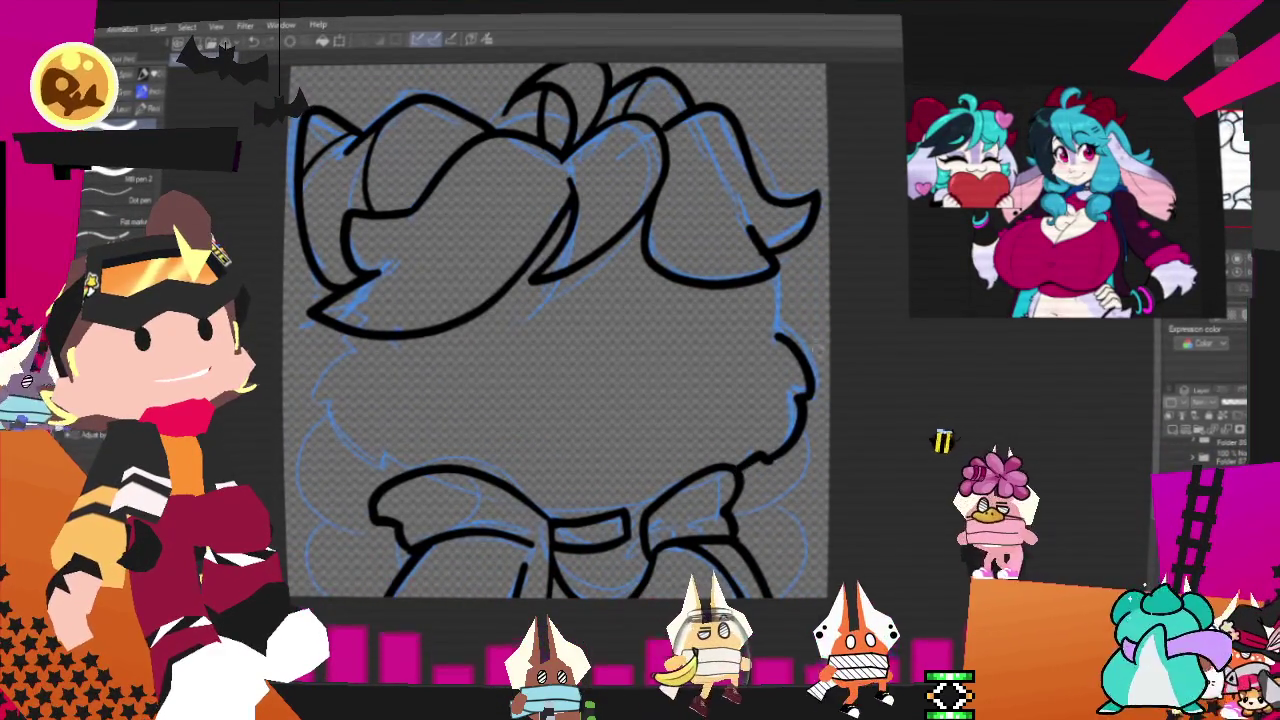
drag(774, 276, 783, 337)
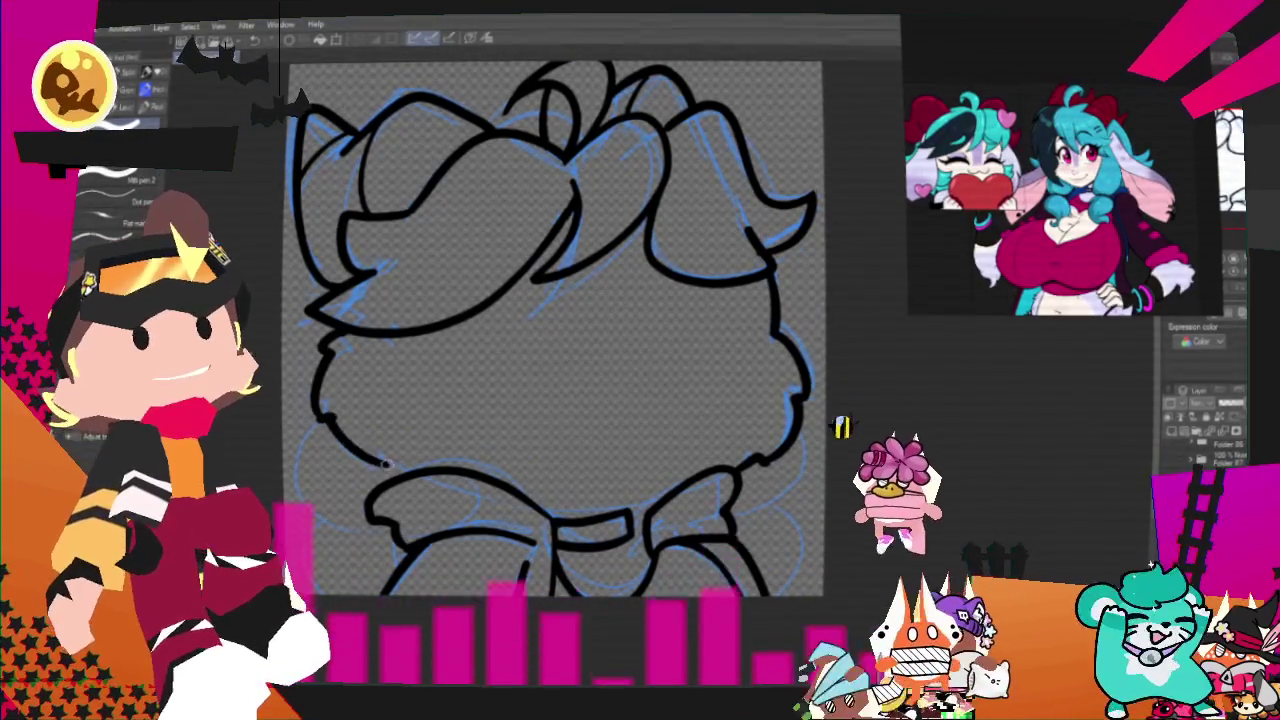
drag(325, 418, 395, 465)
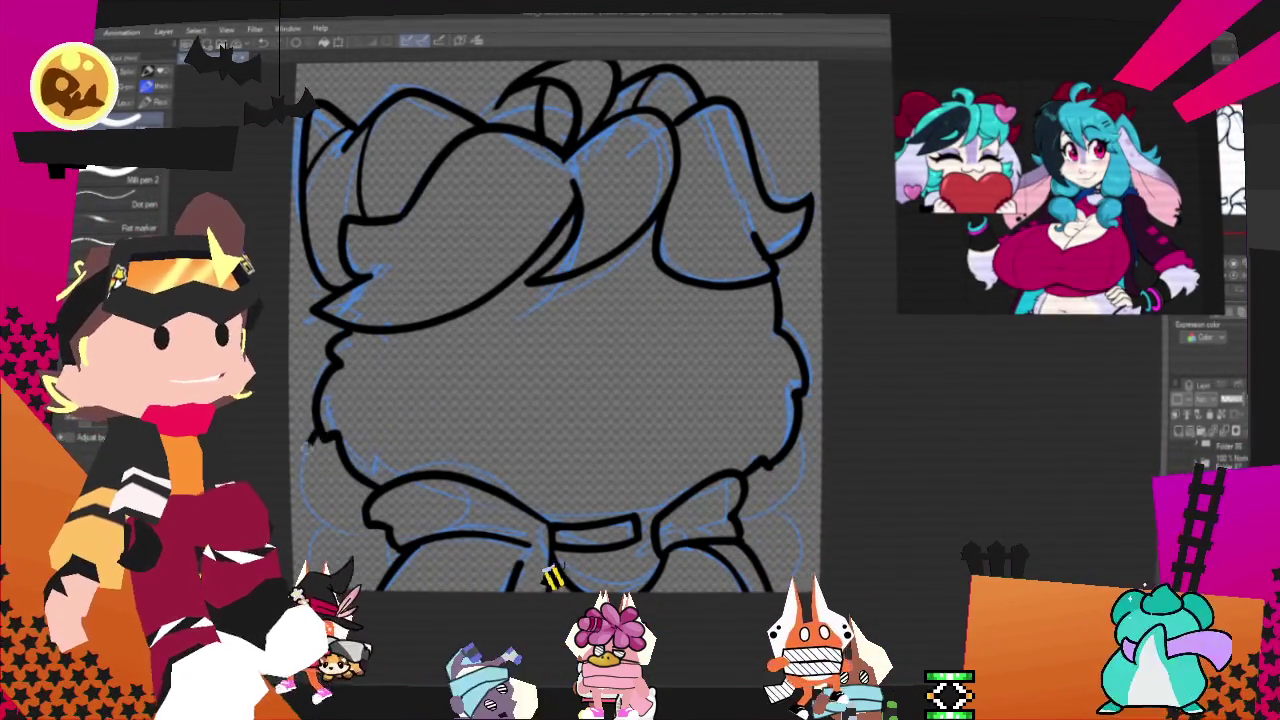
drag(325, 430, 365, 555)
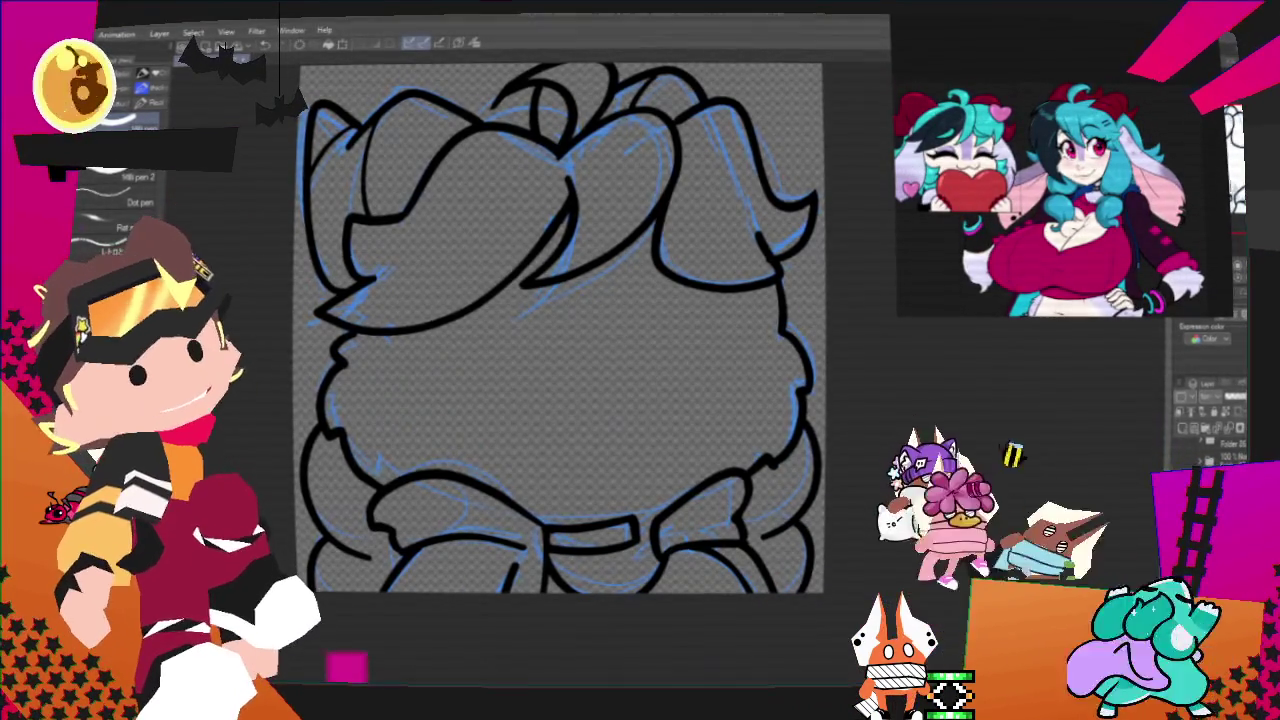
scroll(555, 365, up, 1)
mouse_move(550, 365)
mouse_down()
mouse_move(670, 365)
mouse_move(591, 360)
mouse_move(622, 365)
mouse_move(658, 409)
mouse_up()
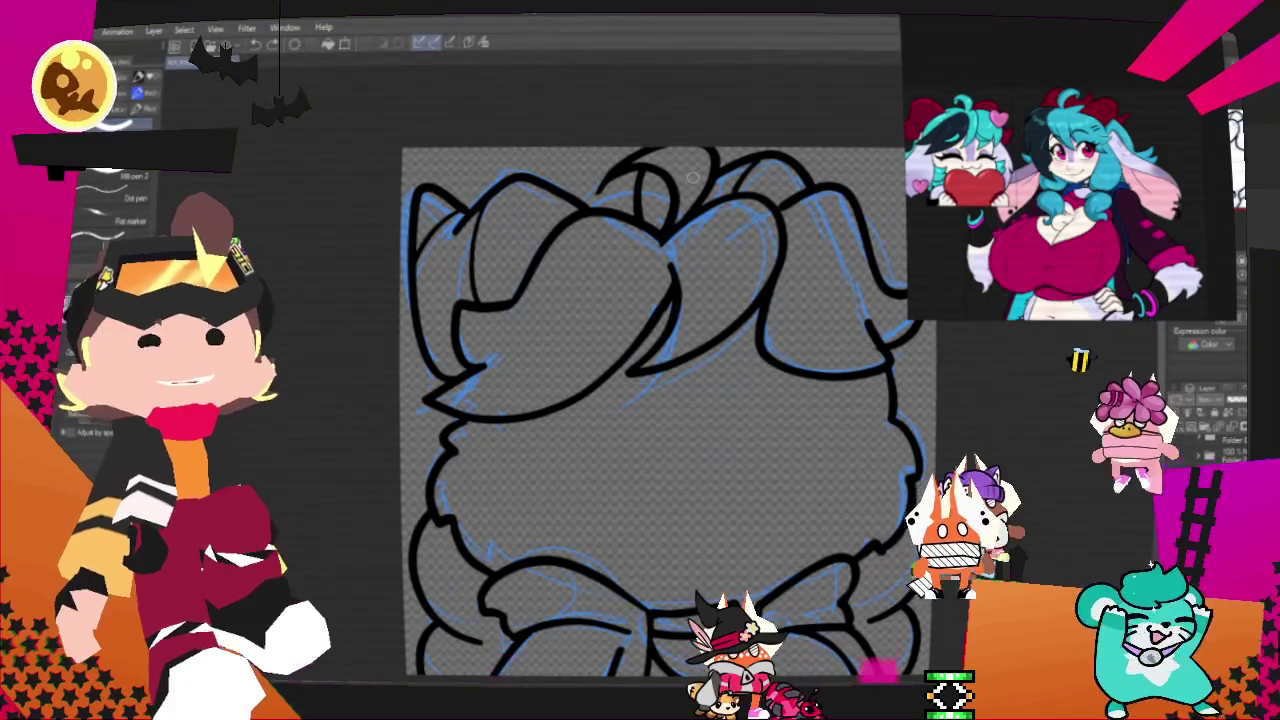
scroll(691, 176, down, 3)
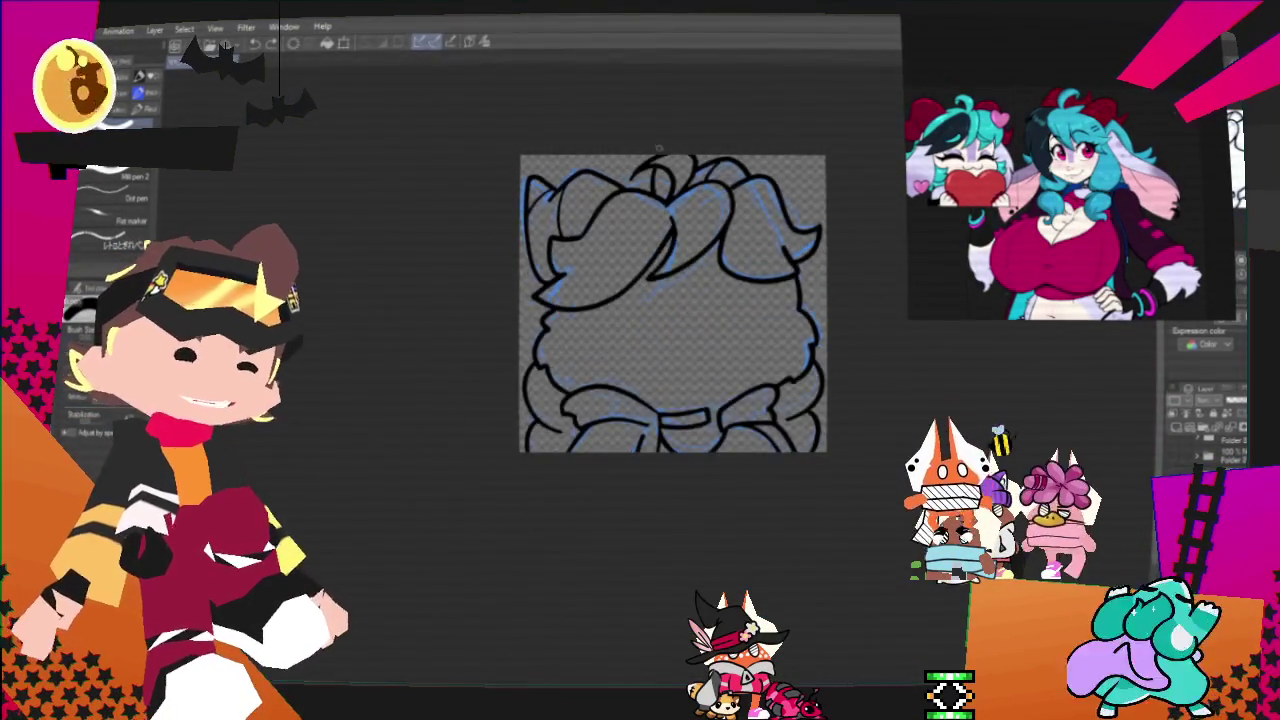
scroll(640, 290, up, 2)
scroll(640, 340, up, 2)
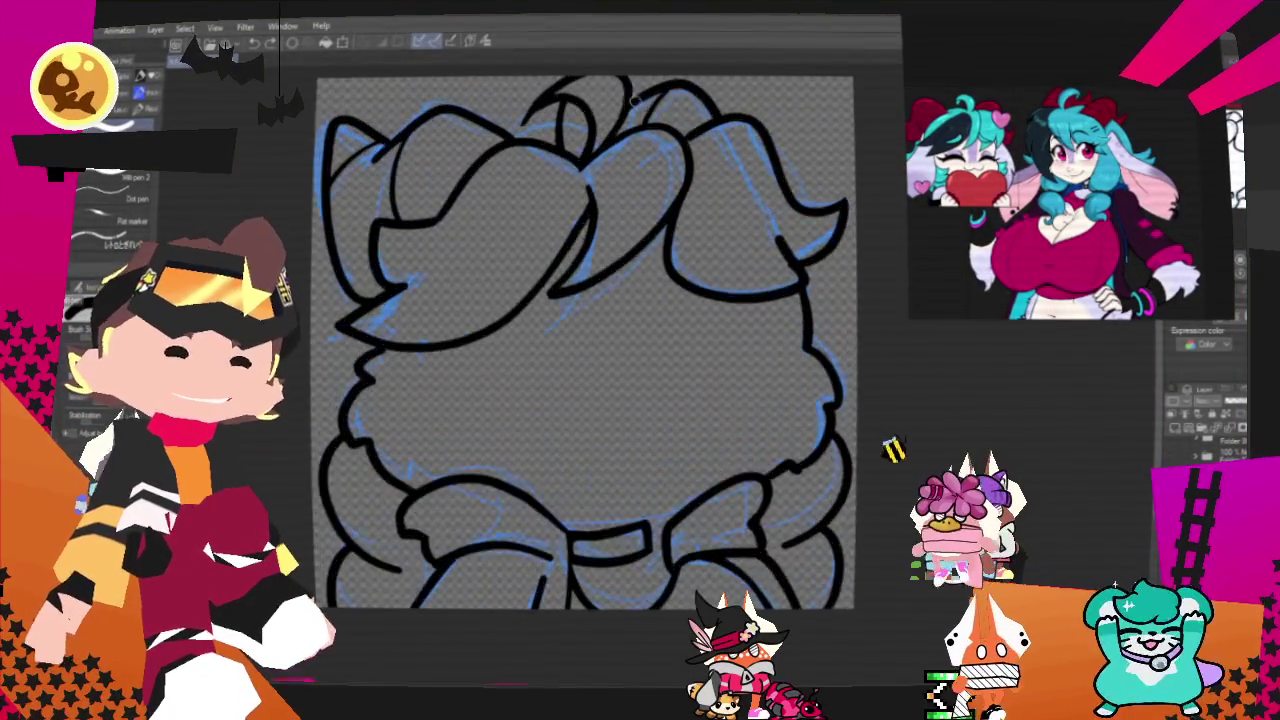
- Turn off the blue sketch layer and zoom in on the black chibi line art
scroll(640, 340, down, 2)
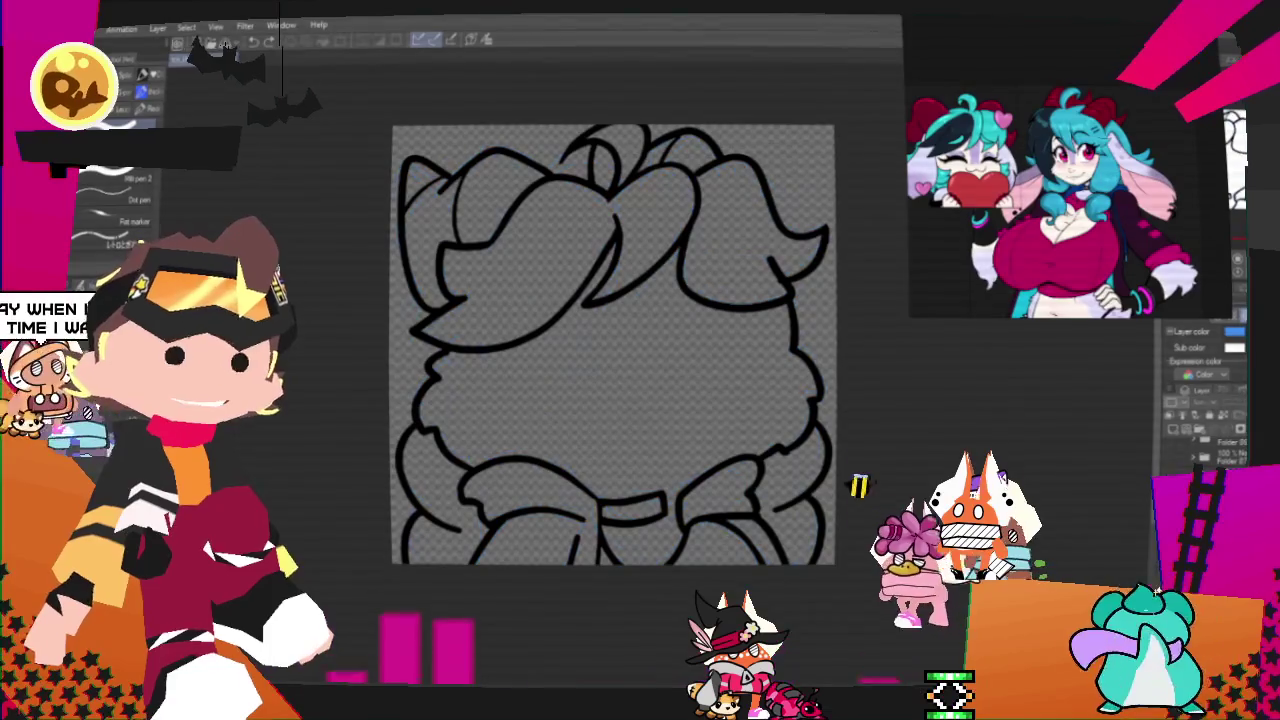
scroll(614, 205, up, 2)
scroll(608, 186, up, 1)
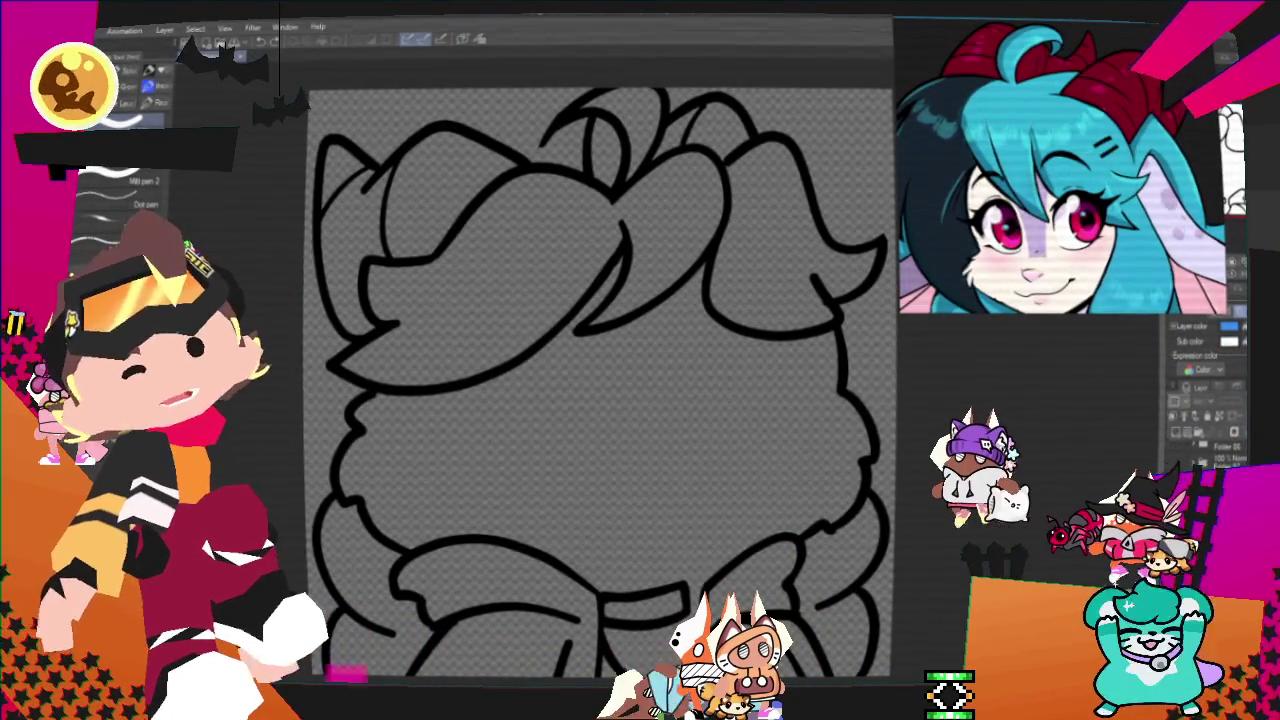
- Select the Fill tool with 'Refer other layers', briefly switching to the pen
key(g)
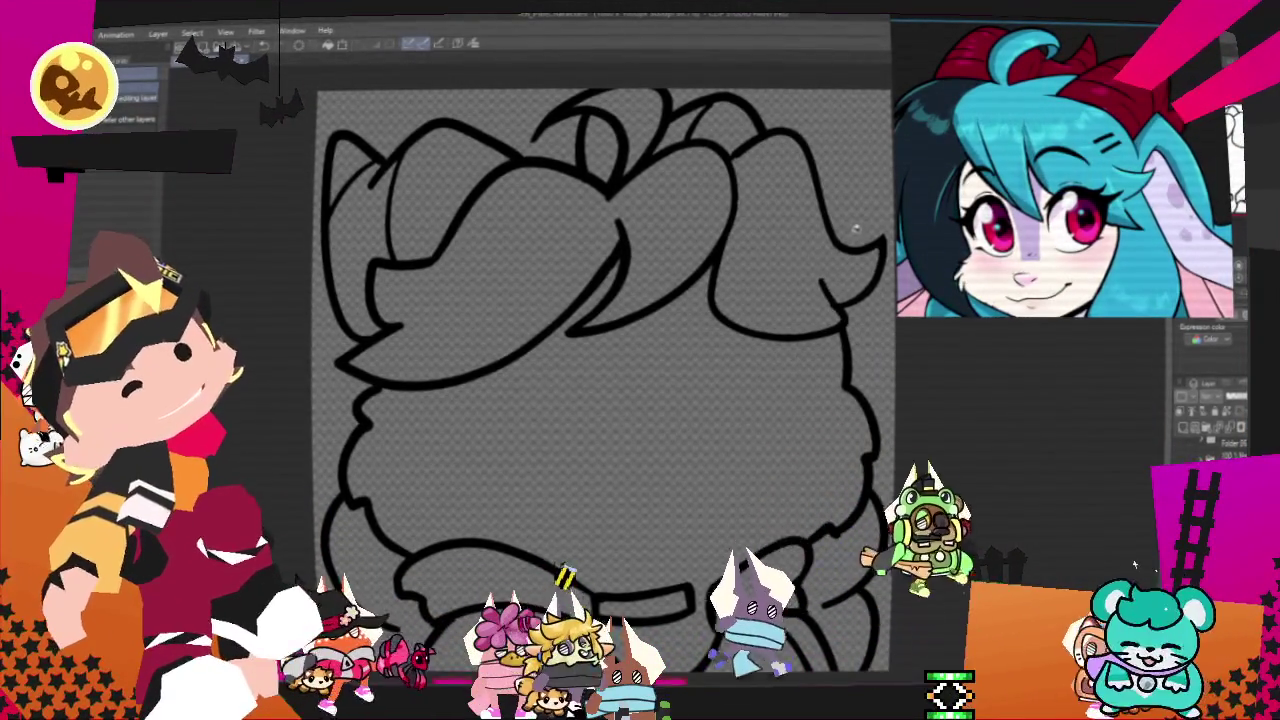
key(p)
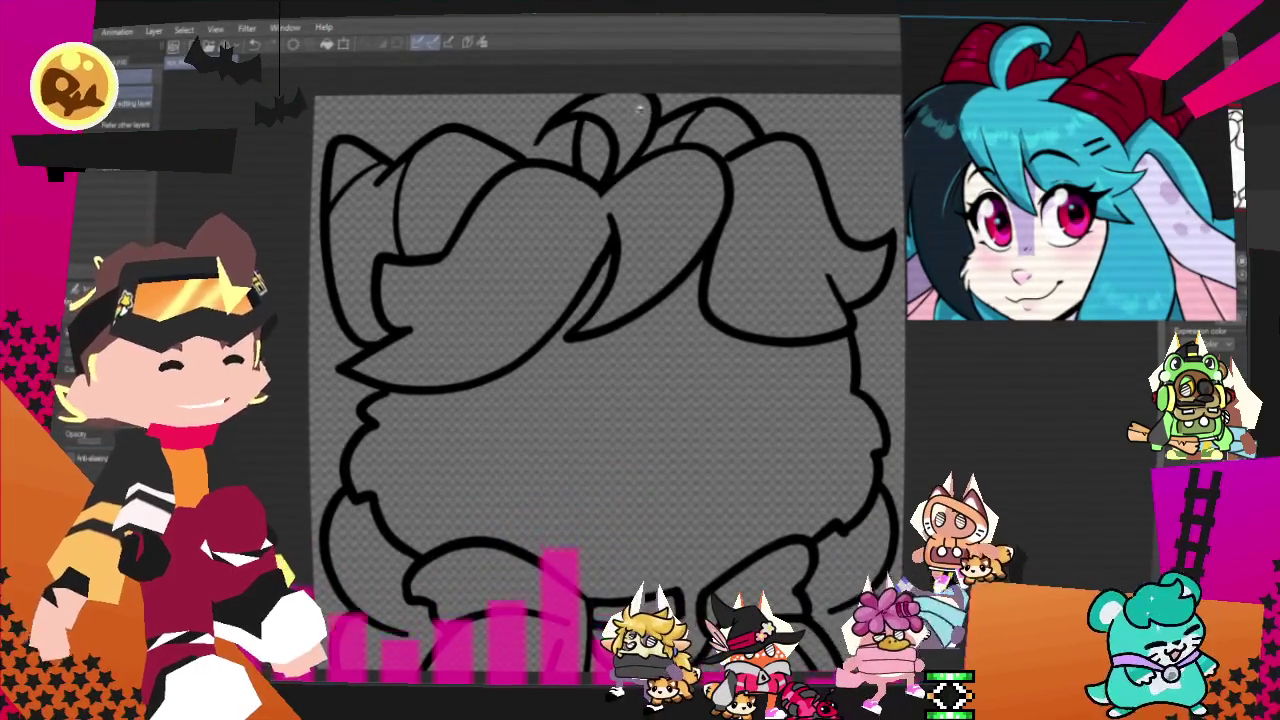
- Fill the top-of-head gaps and left head regions dark red, undoing an accidental full-canvas cyan fill
click(703, 185)
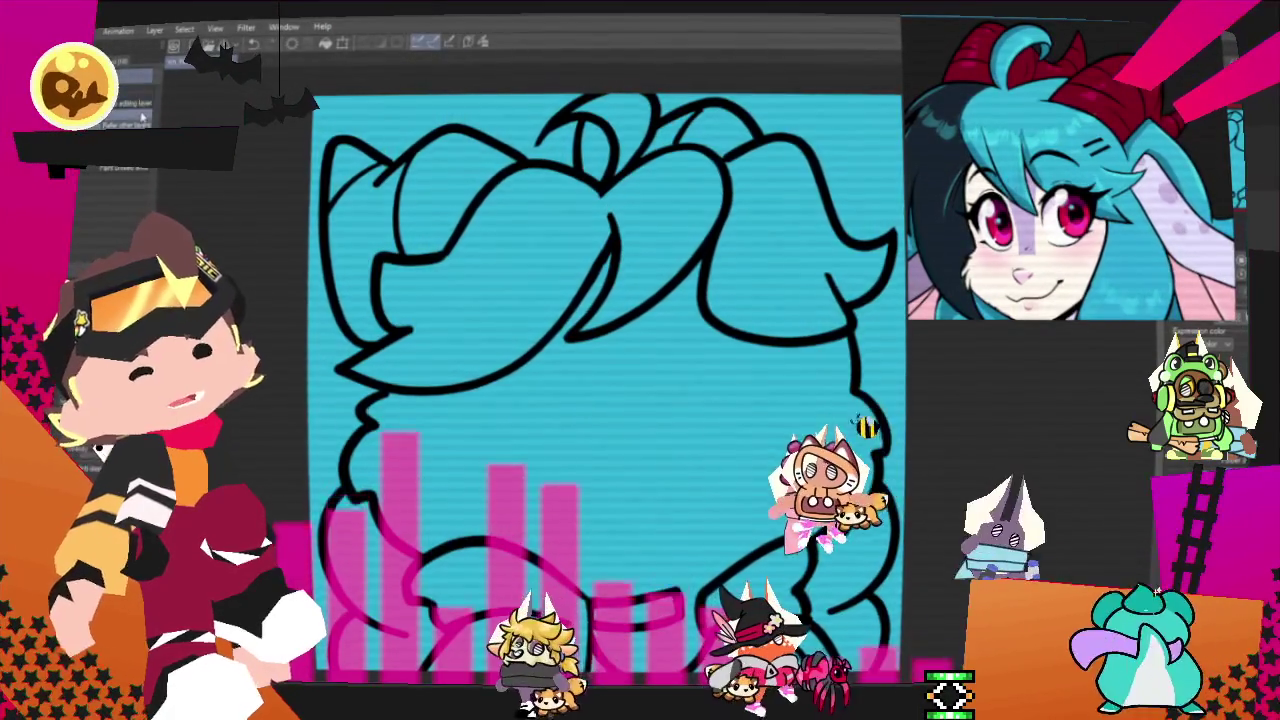
key(ctrl+z)
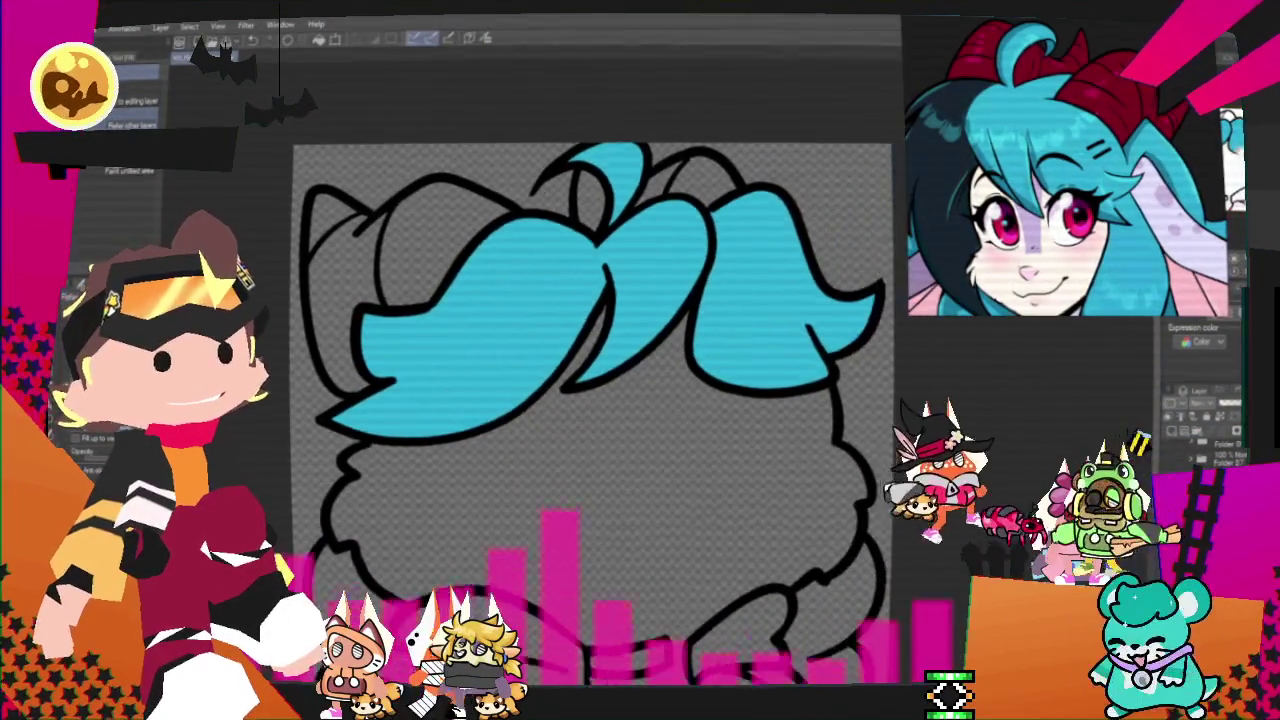
click(699, 194)
click(590, 200)
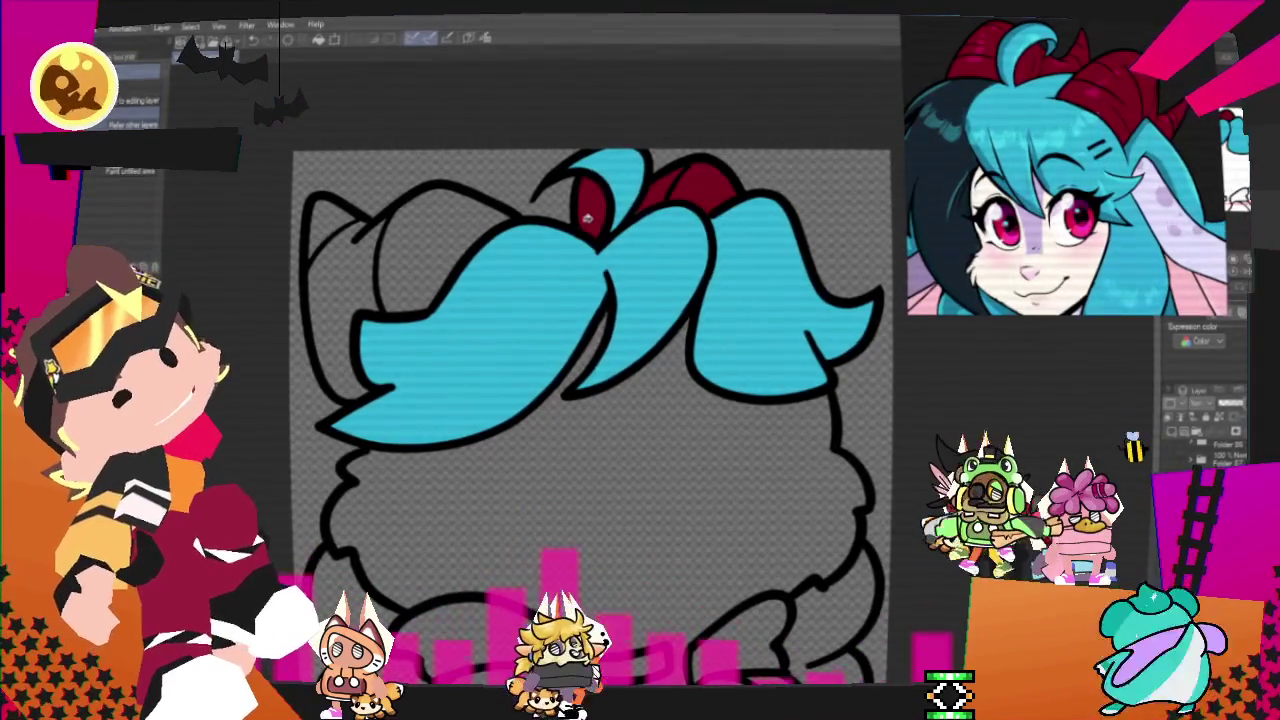
click(440, 230)
click(311, 226)
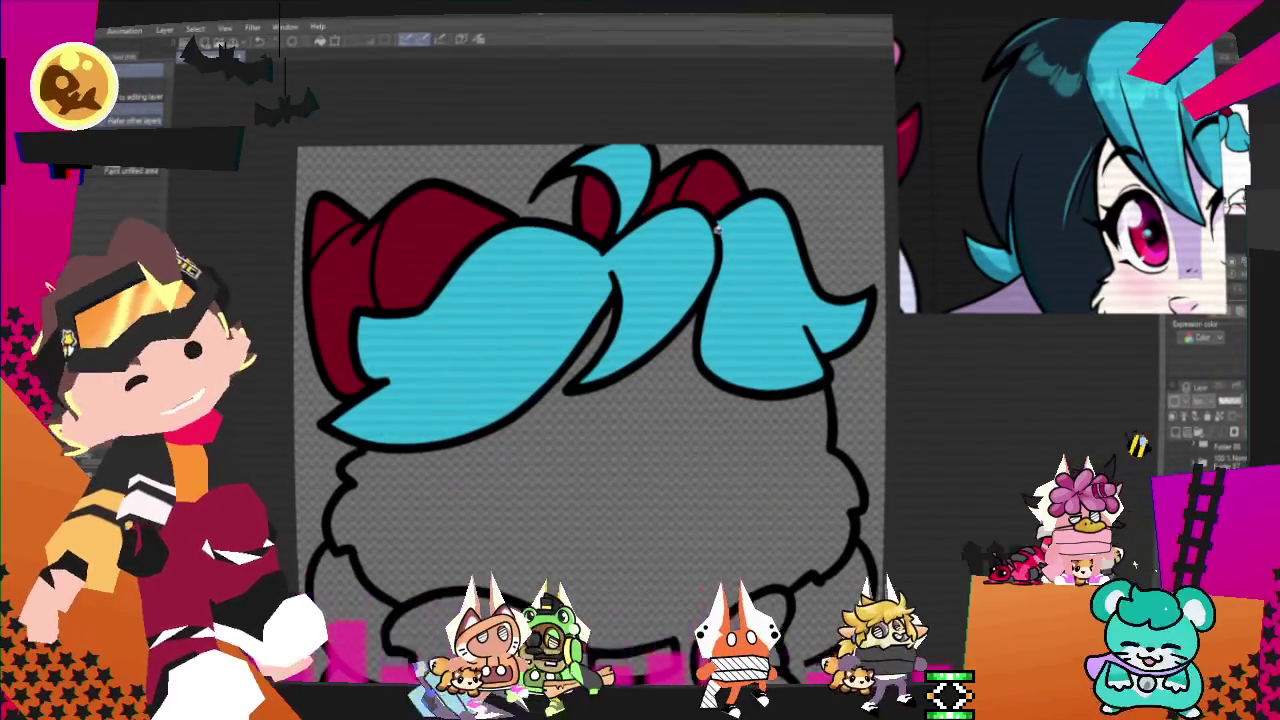
- Switch to the pen and then to a different brush set
key(p)
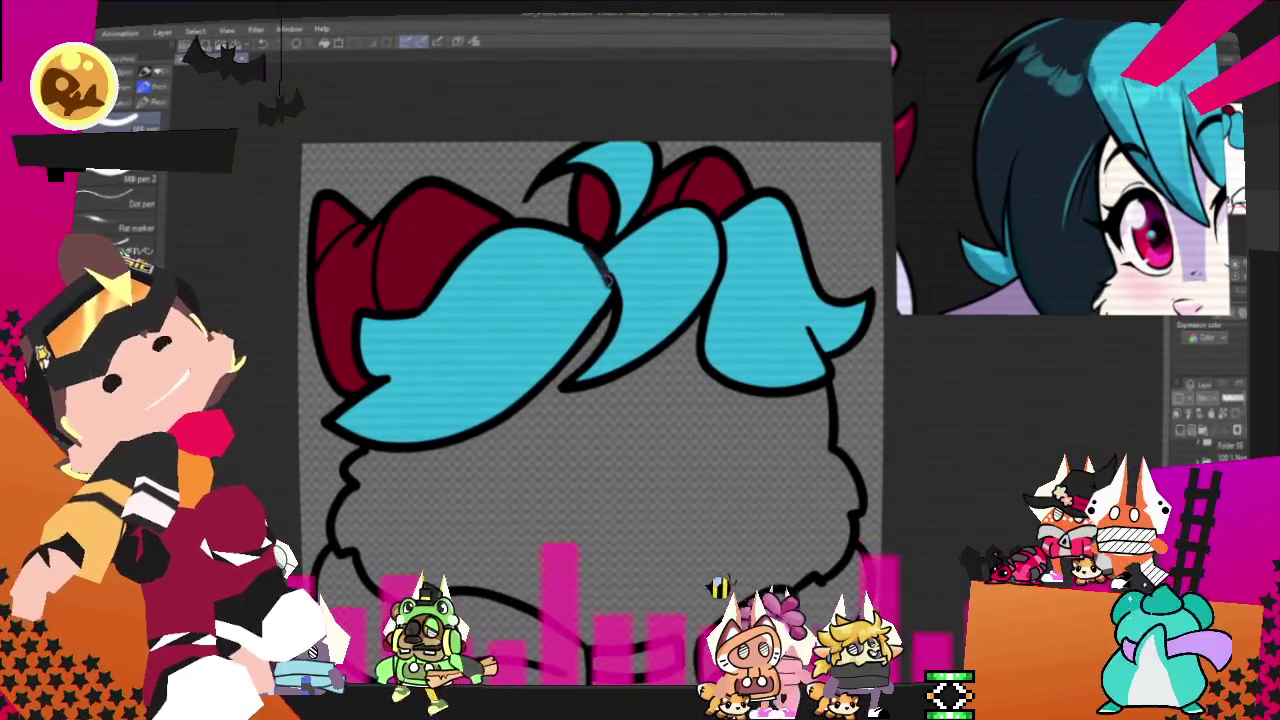
key(b)
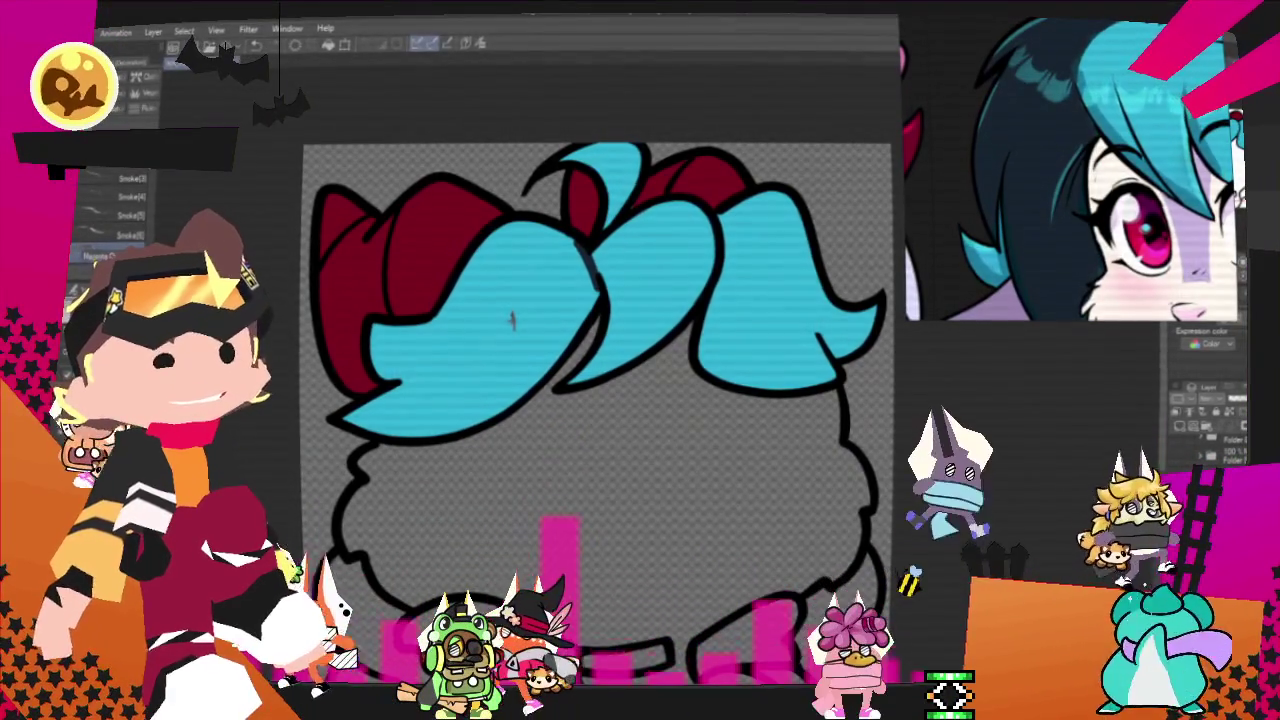
scroll(430, 255, up, 1)
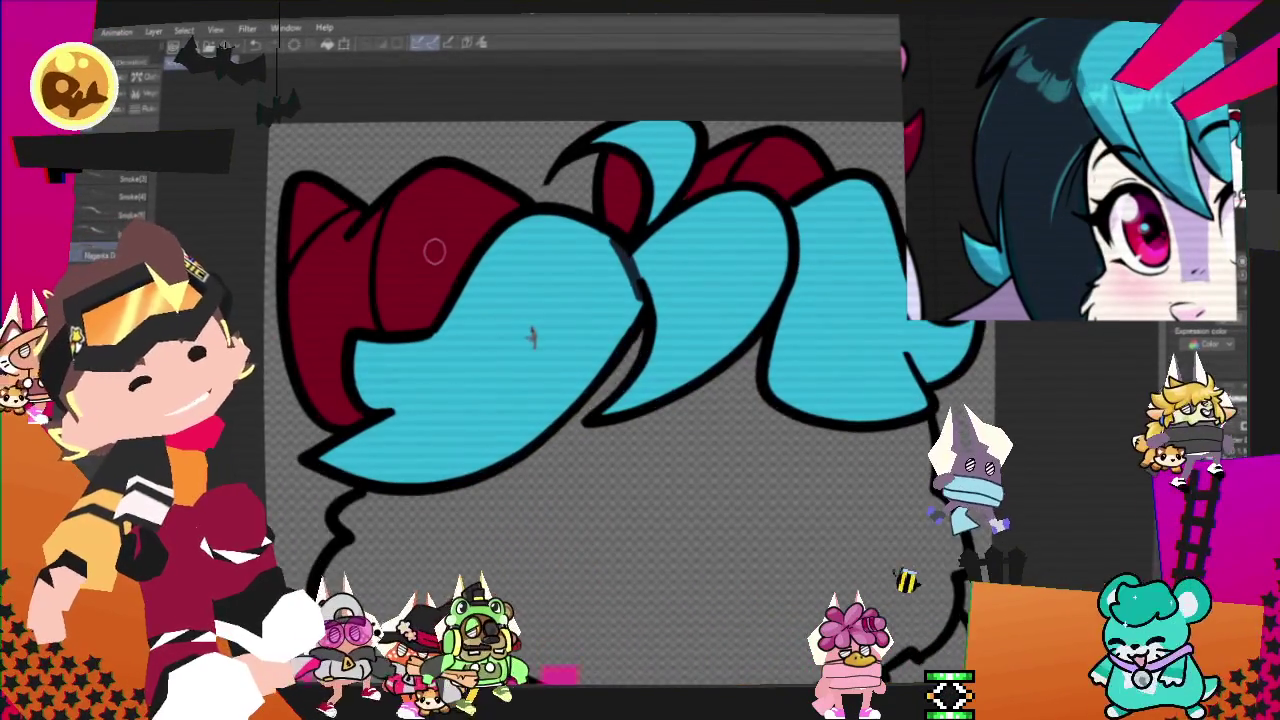
- Sample the cream skin tone from the reference image's face with Obtain screen colour
scroll(439, 268, up, 1)
scroll(439, 268, up, 2)
scroll(600, 267, up, 2)
scroll(772, 266, up, 1)
scroll(772, 266, up, 2)
scroll(757, 257, up, 1)
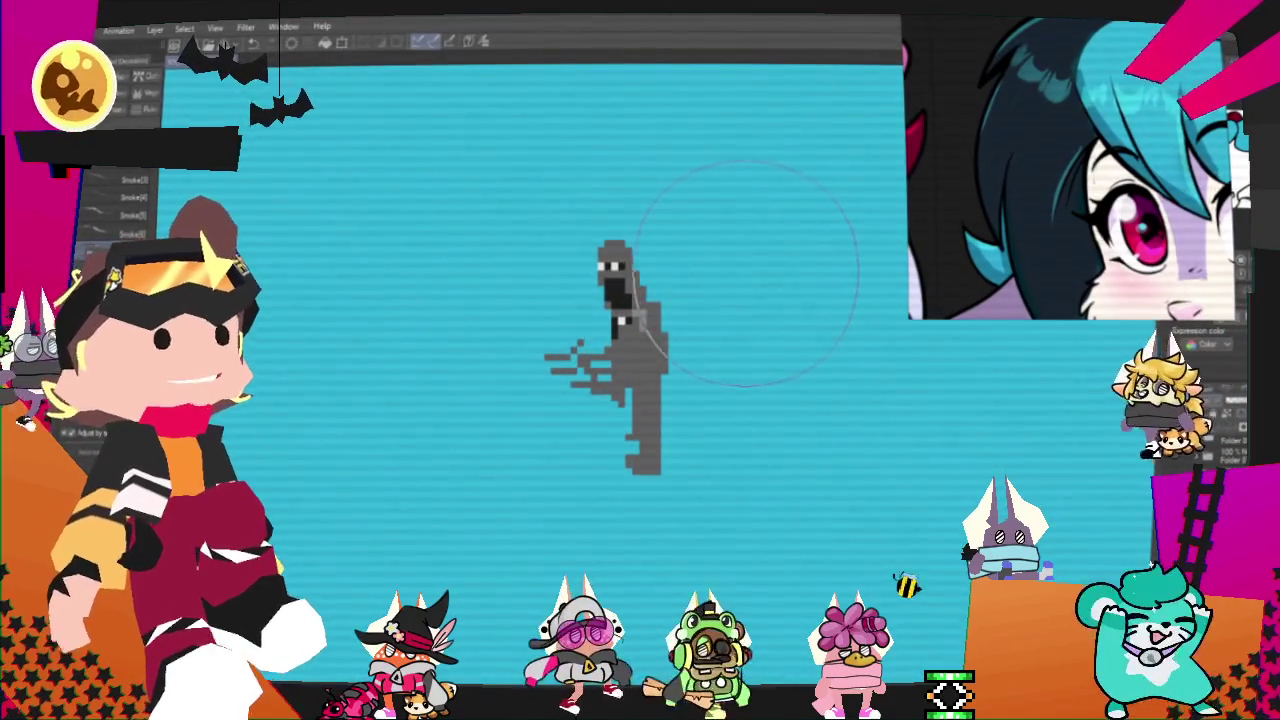
scroll(729, 263, up, 1)
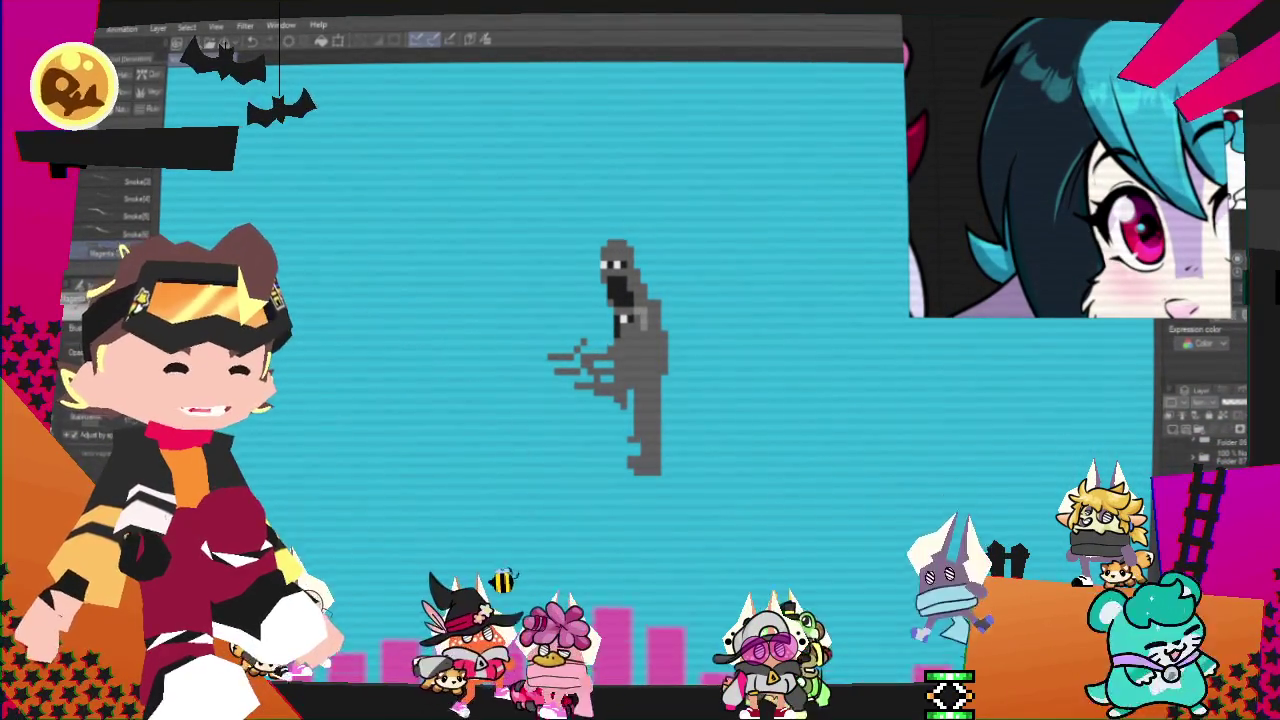
scroll(590, 340, down, 2)
scroll(690, 425, down, 1)
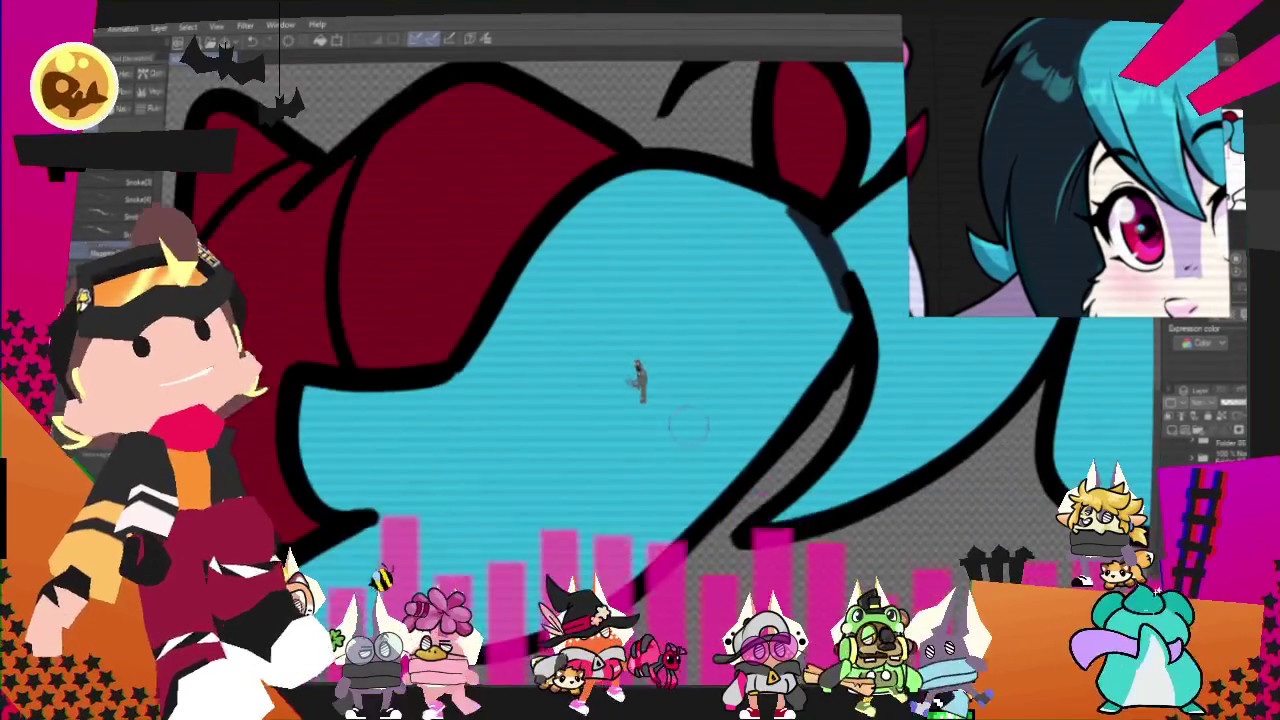
scroll(688, 425, down, 2)
scroll(661, 408, up, 1)
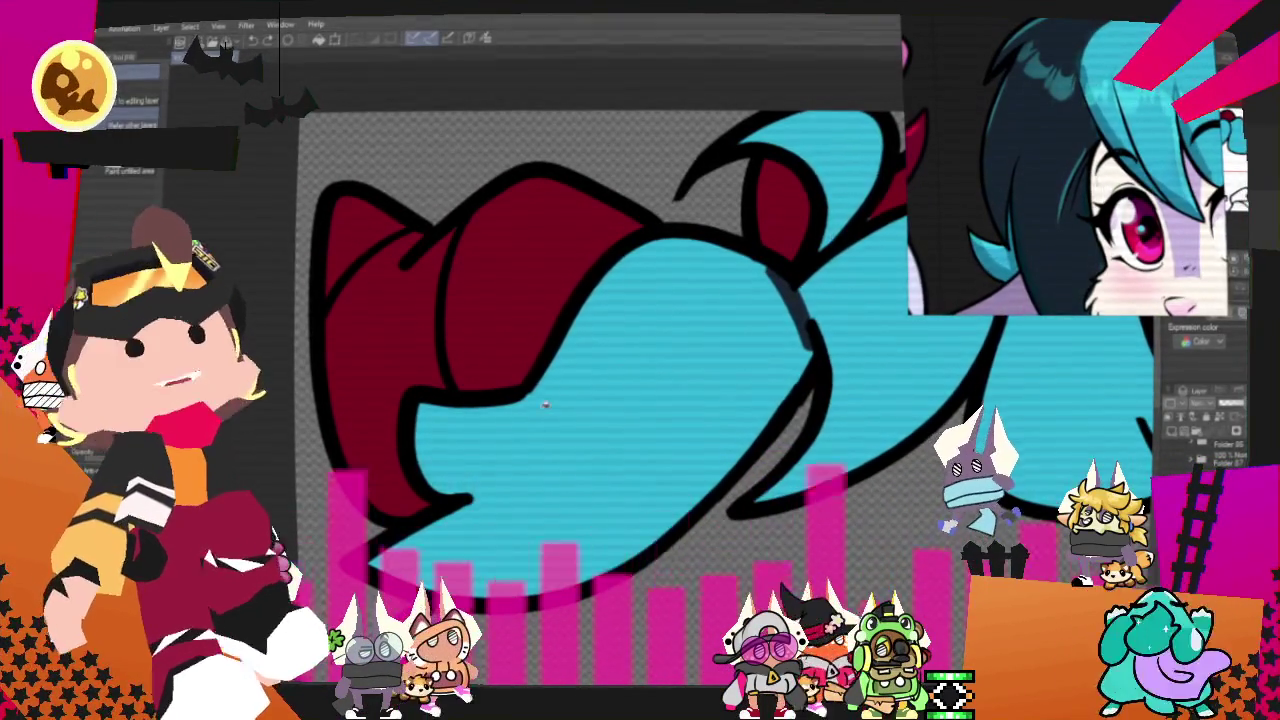
scroll(567, 435, down, 1)
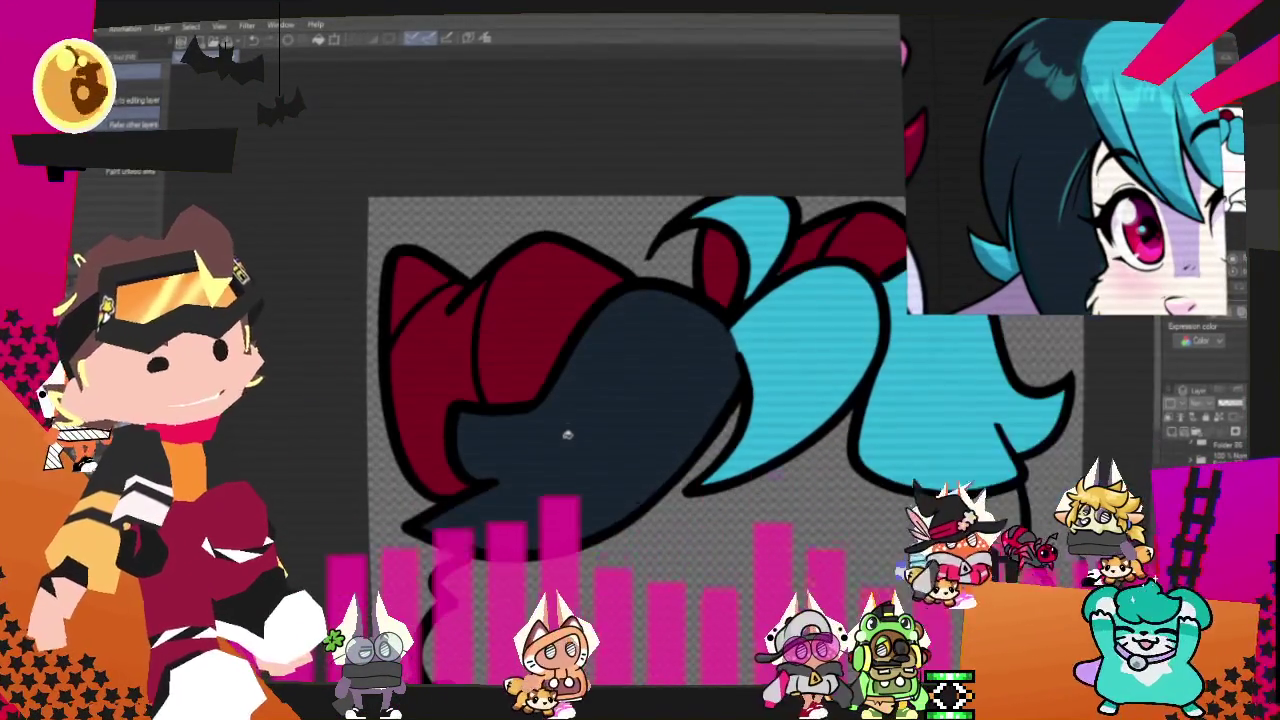
scroll(570, 430, down, 1)
scroll(568, 431, down, 1)
scroll(622, 497, up, 1)
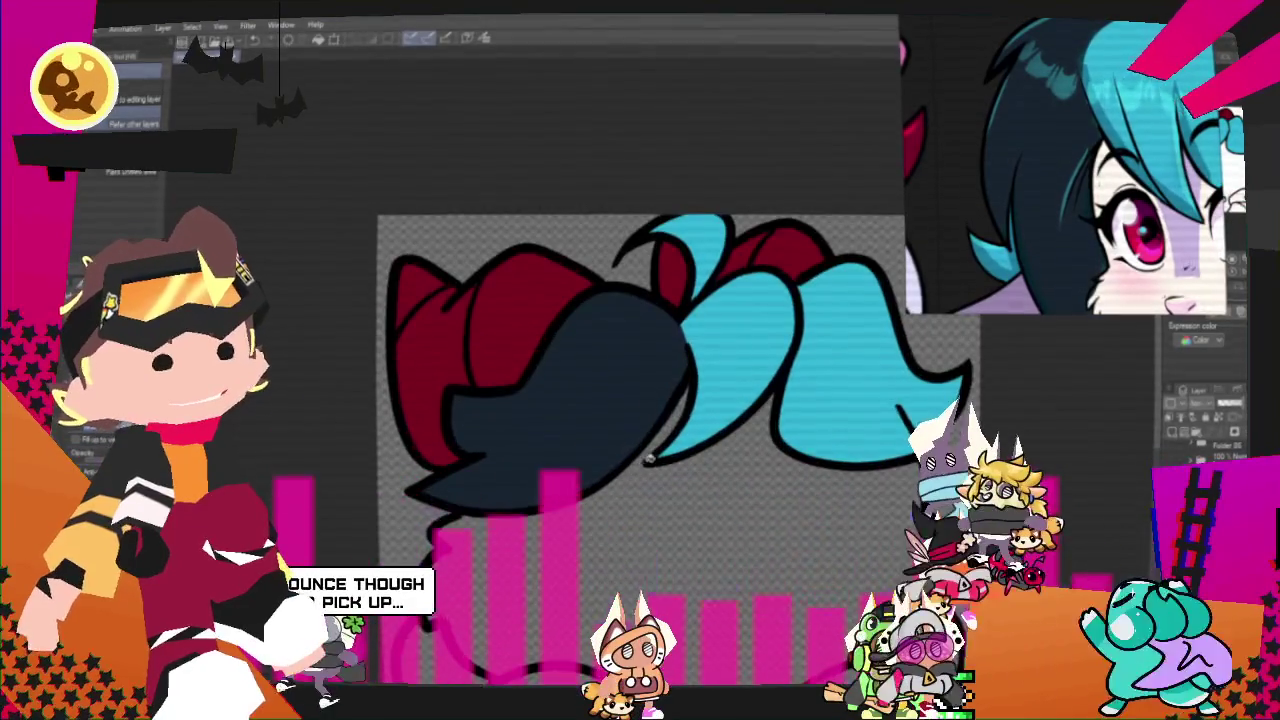
scroll(587, 361, down, 1)
scroll(760, 492, up, 1)
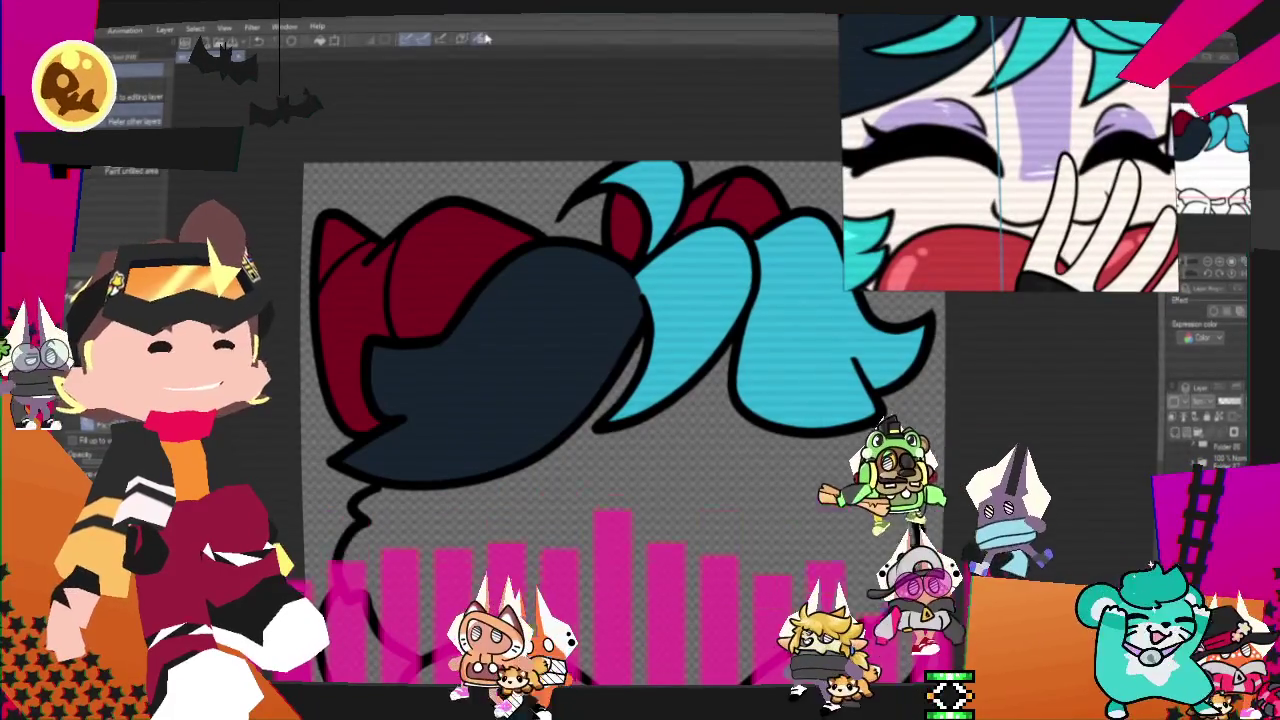
click(610, 38)
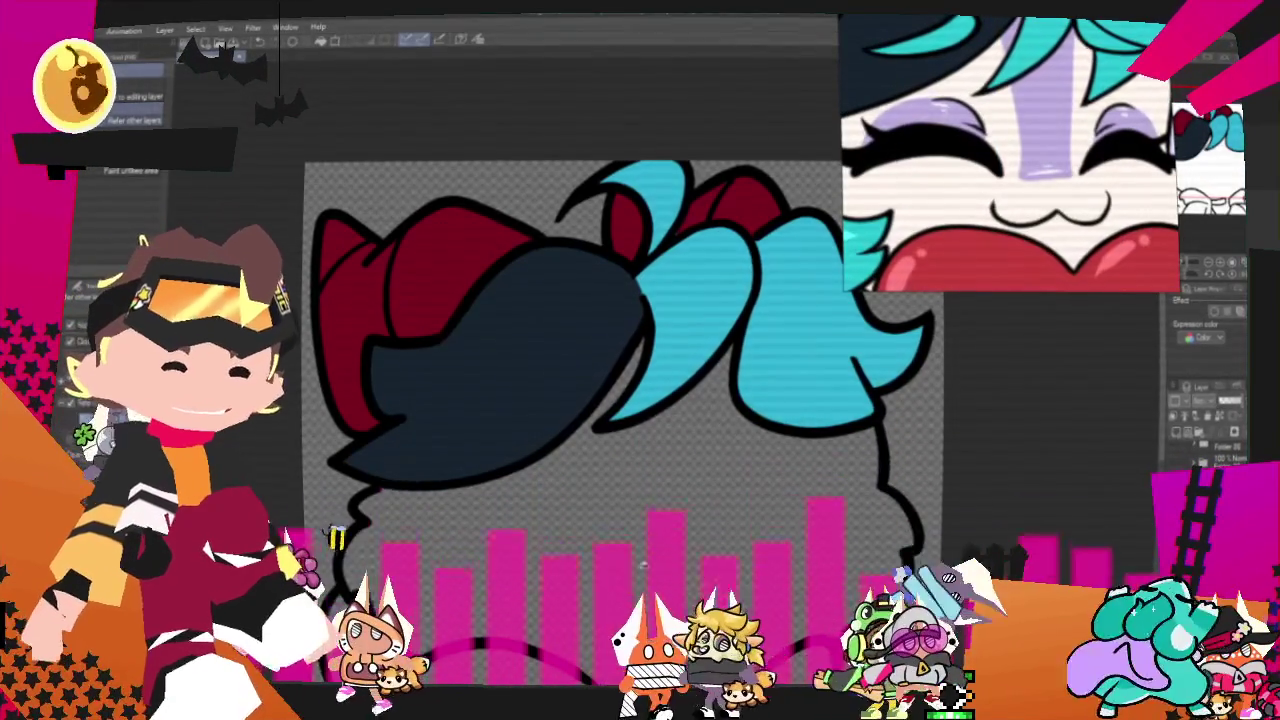
- Bucket-fill the chibi's face with the sampled cream and its long side hair cyan
scroll(927, 197, down, 4)
scroll(1045, 210, down, 3)
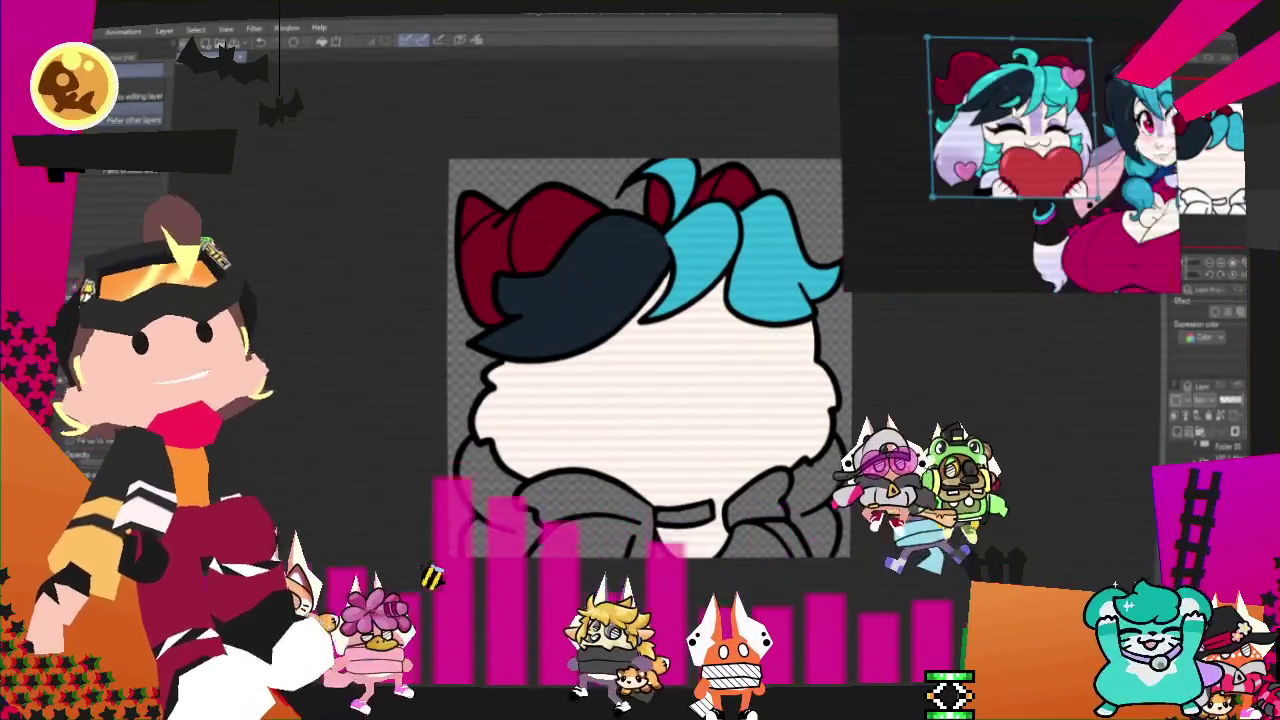
scroll(1060, 165, up, 3)
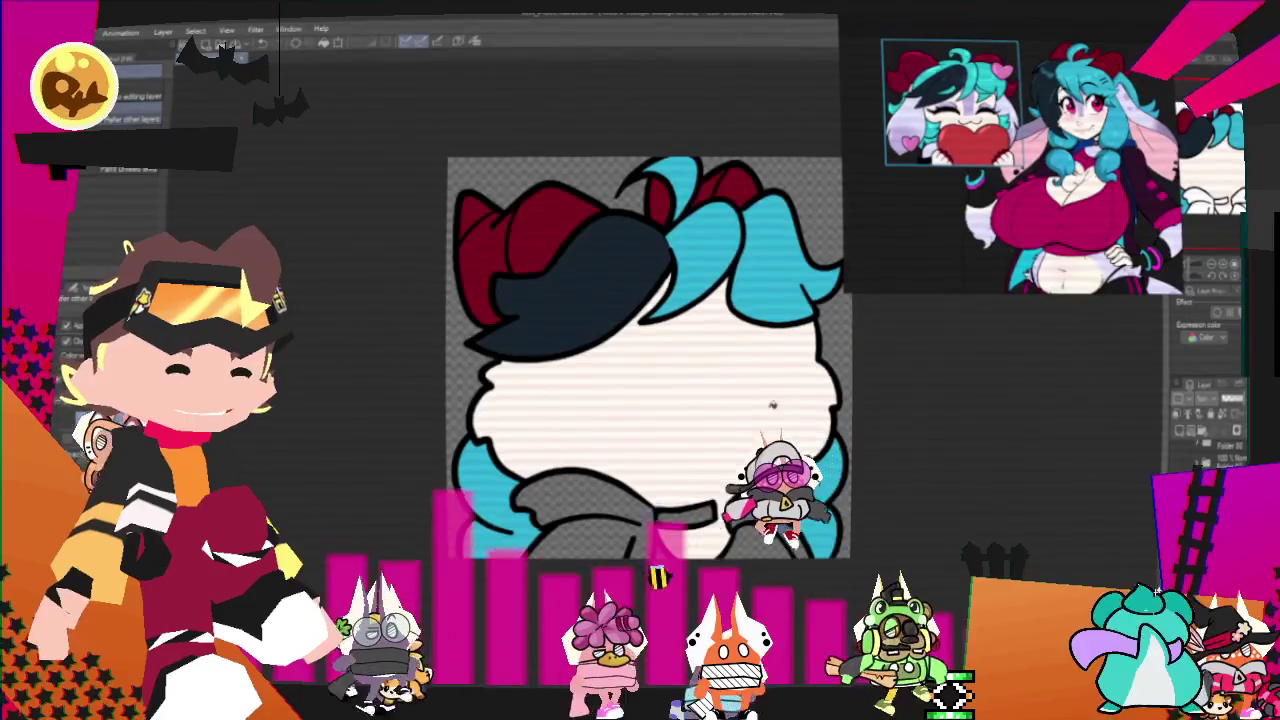
scroll(876, 125, up, 3)
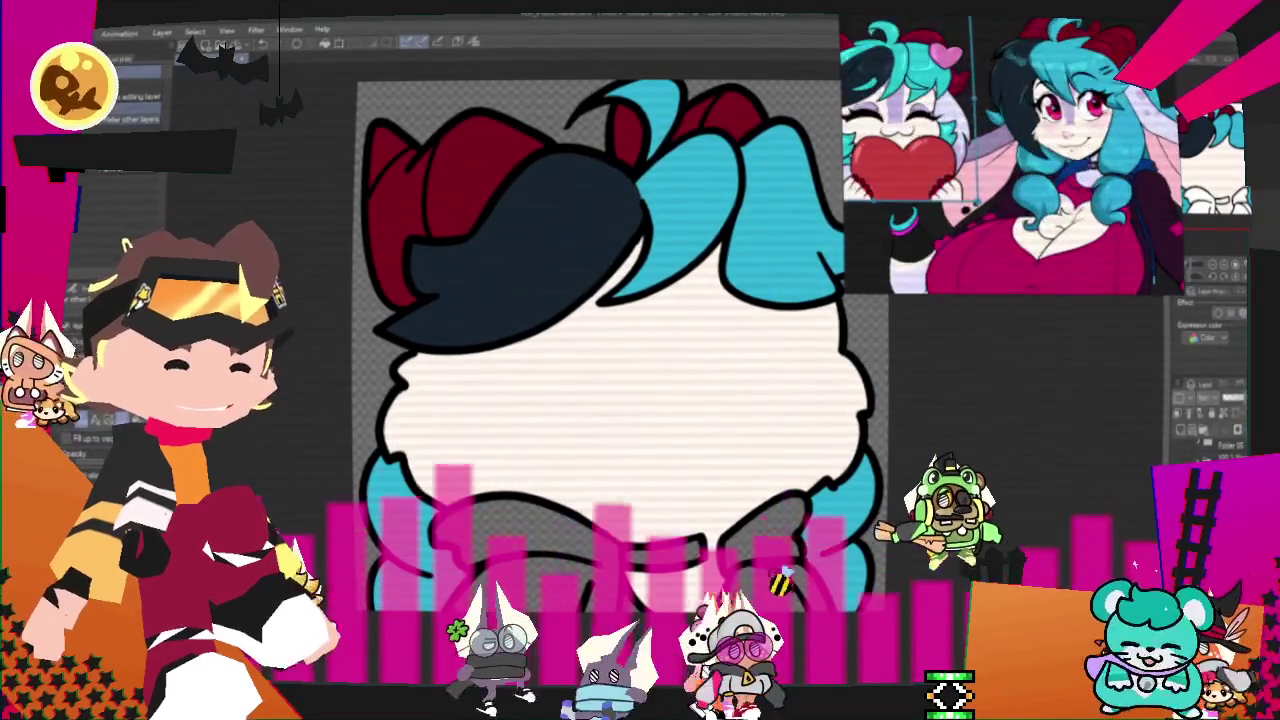
scroll(876, 125, up, 3)
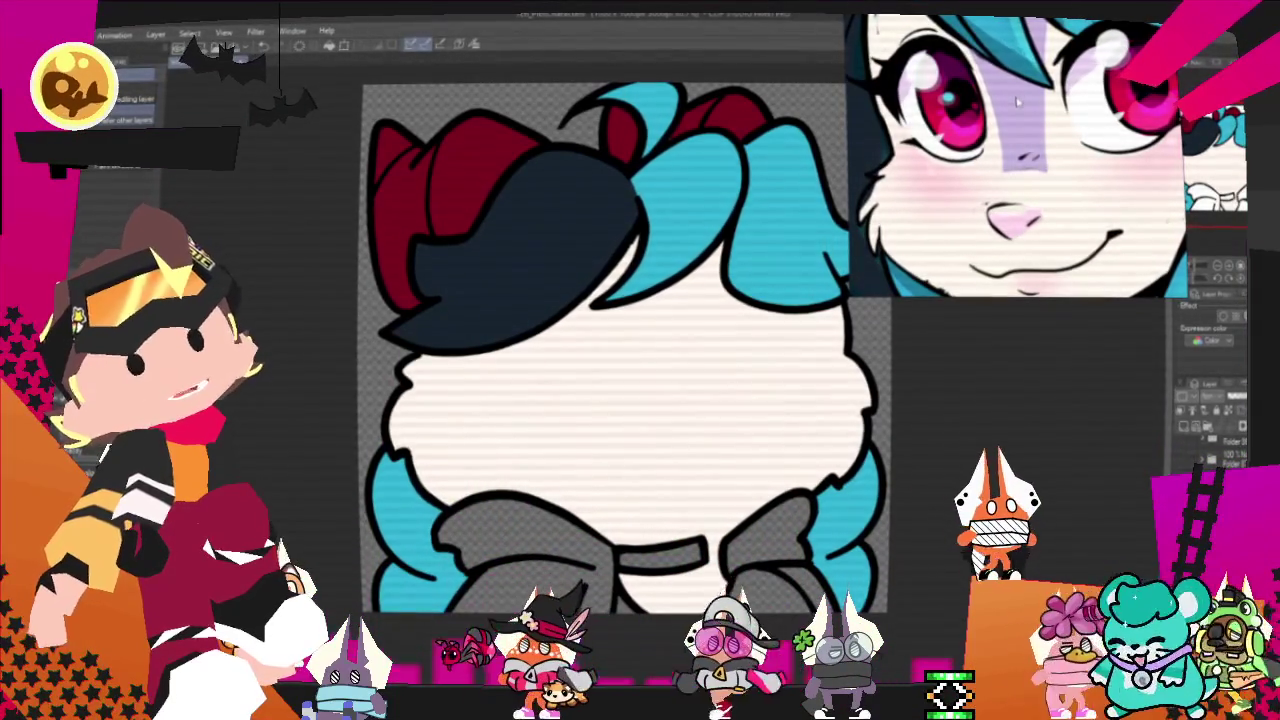
key(p)
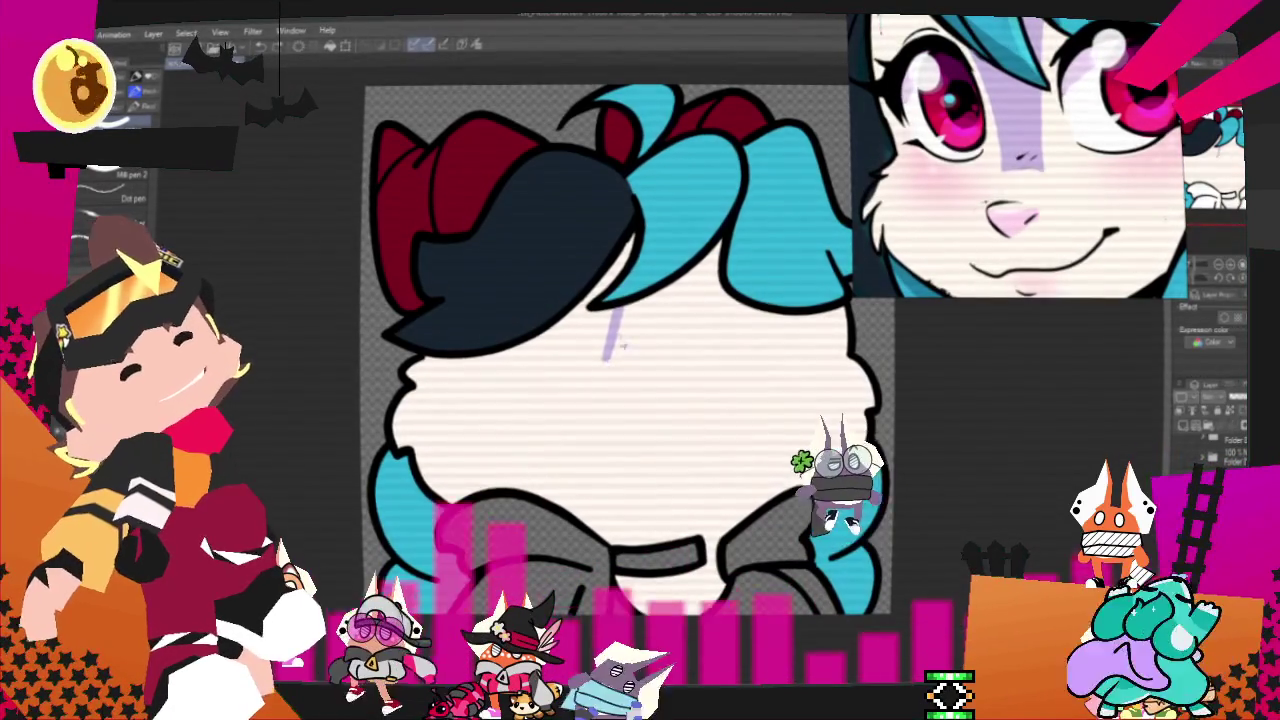
- Paint a lavender stripe down the centre of the face, undoing one stray stroke
mouse_move(597, 372)
mouse_down()
mouse_move(662, 376)
mouse_move(650, 296)
mouse_up()
key(ctrl+z)
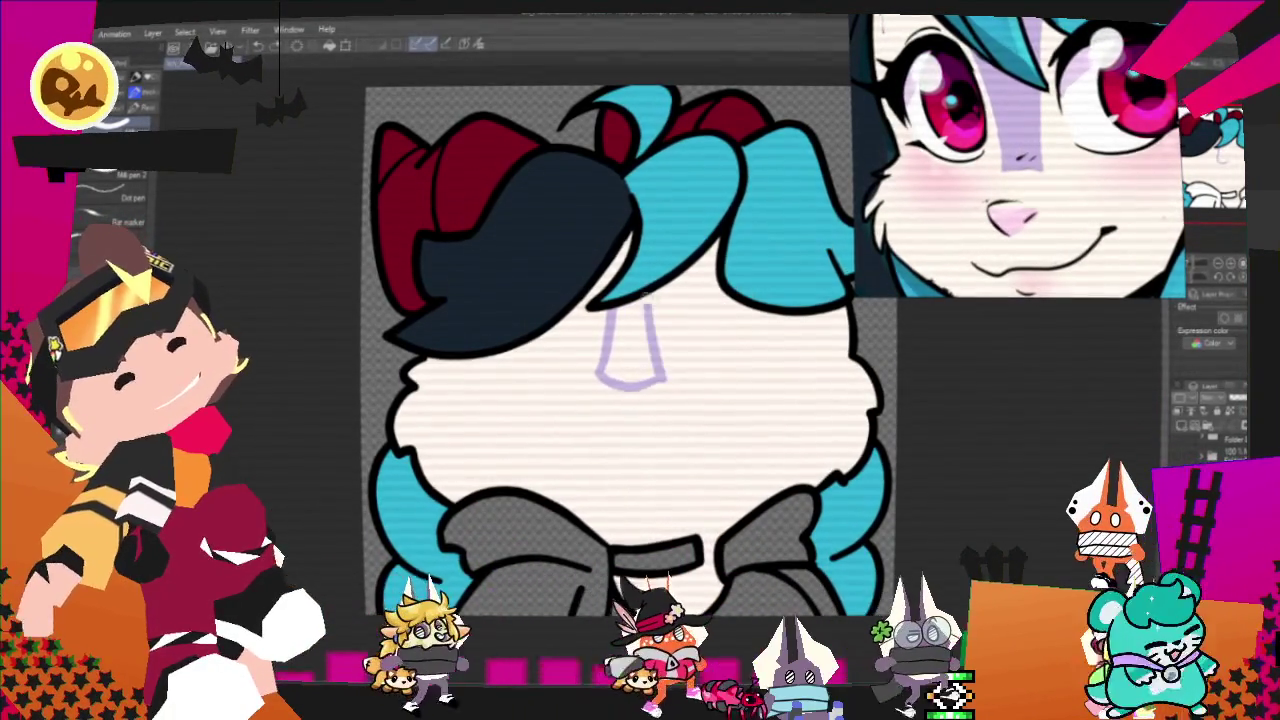
mouse_move(658, 357)
mouse_down()
mouse_move(605, 369)
mouse_move(640, 355)
mouse_up()
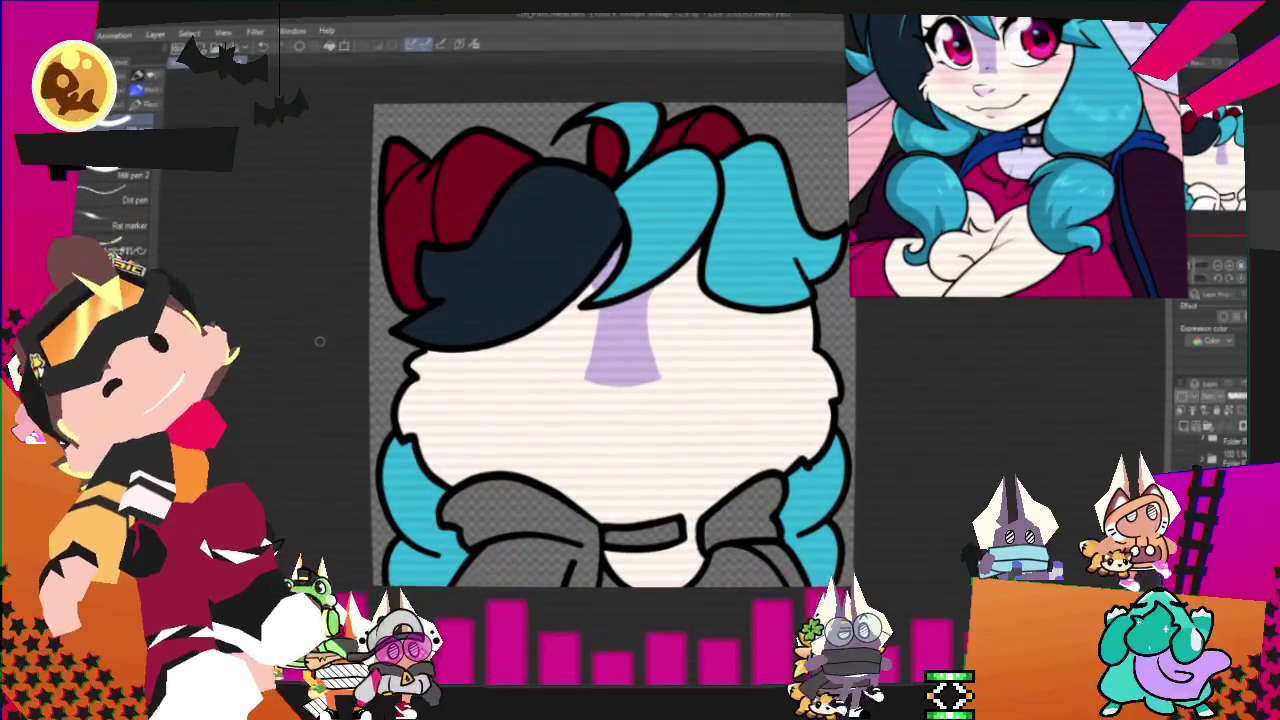
- Colour the hoodie blue and magenta and give it a dark collar
key(g)
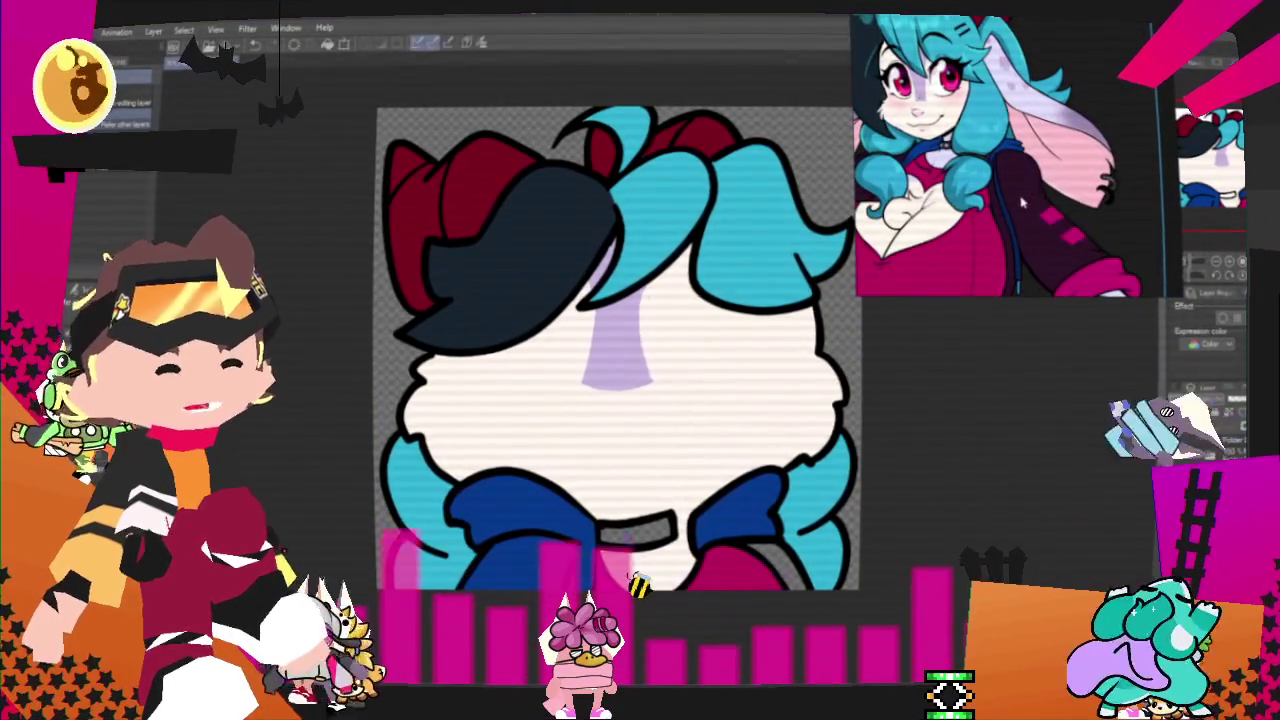
key(p)
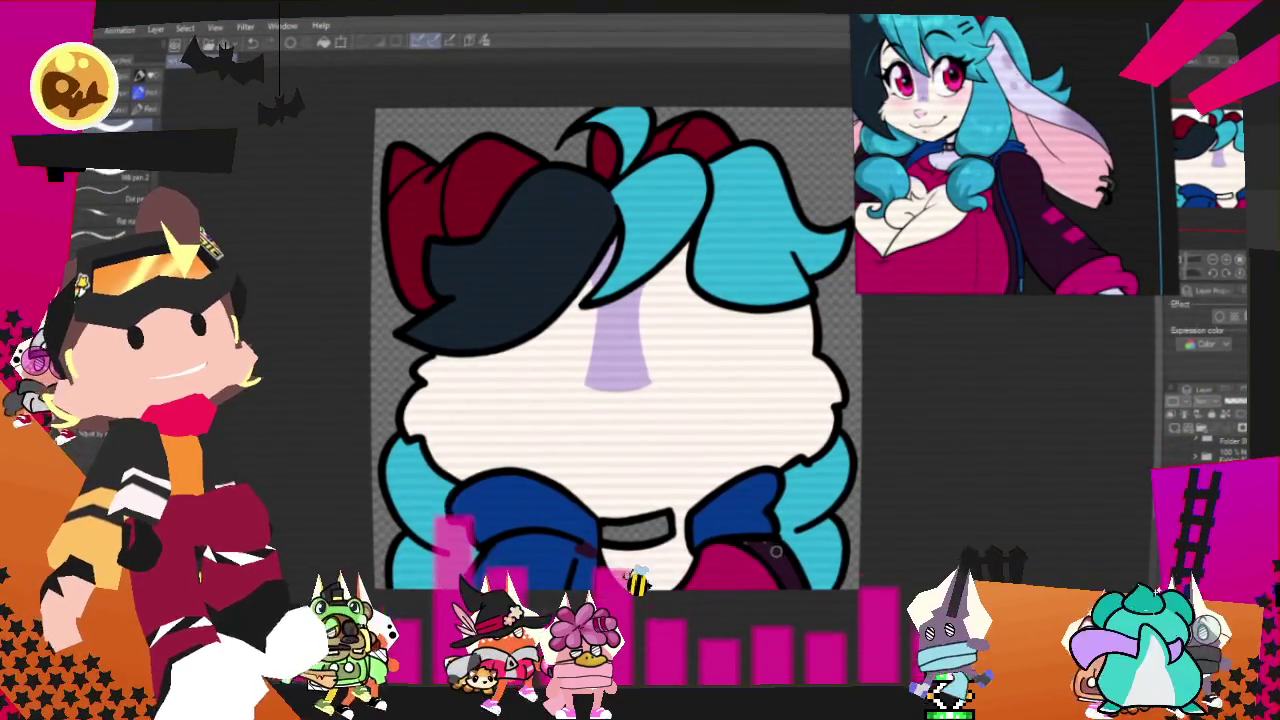
key(g)
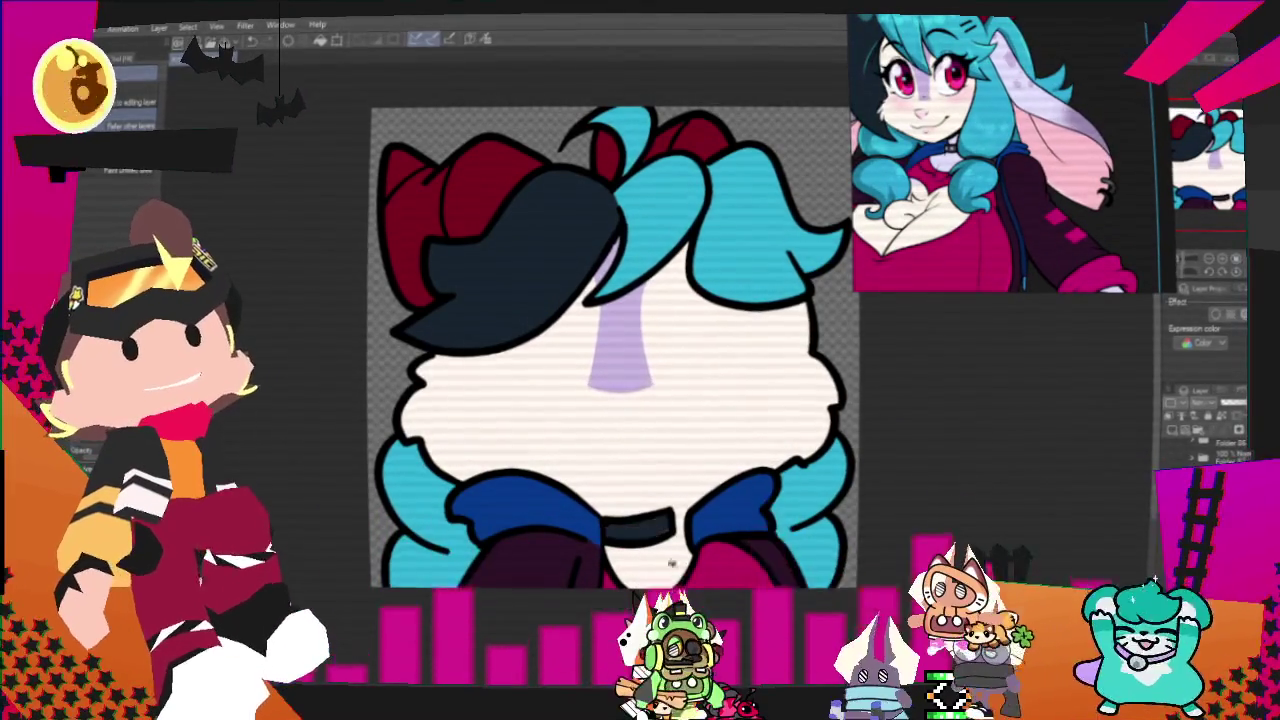
scroll(612, 350, up, 2)
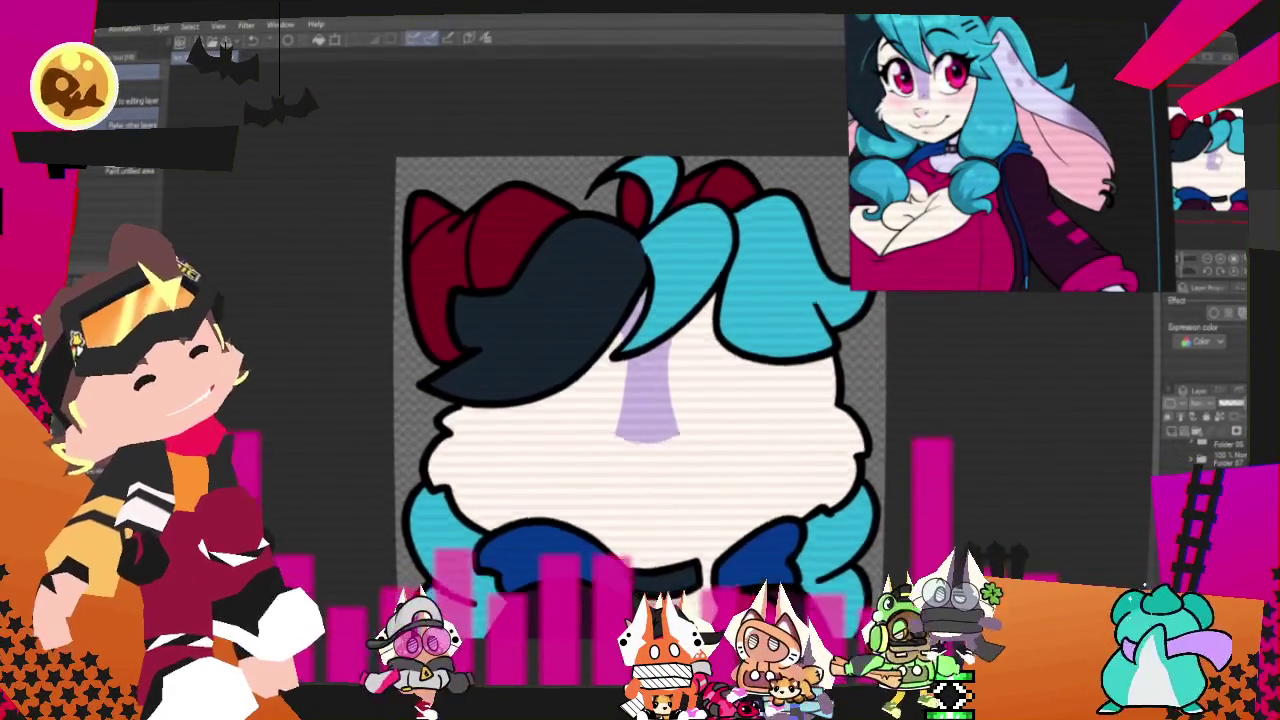
key(p)
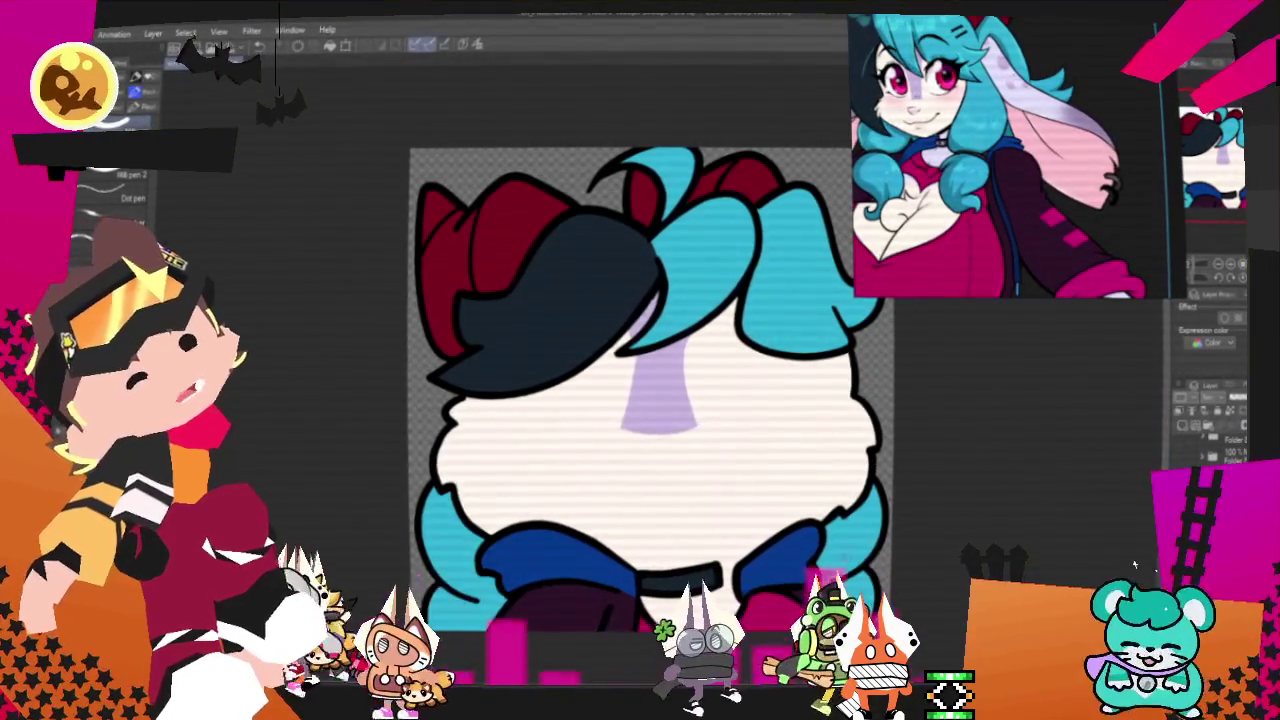
- Zoom out to see the whole head, then bring the Notepad log forward
drag(650, 400, 672, 358)
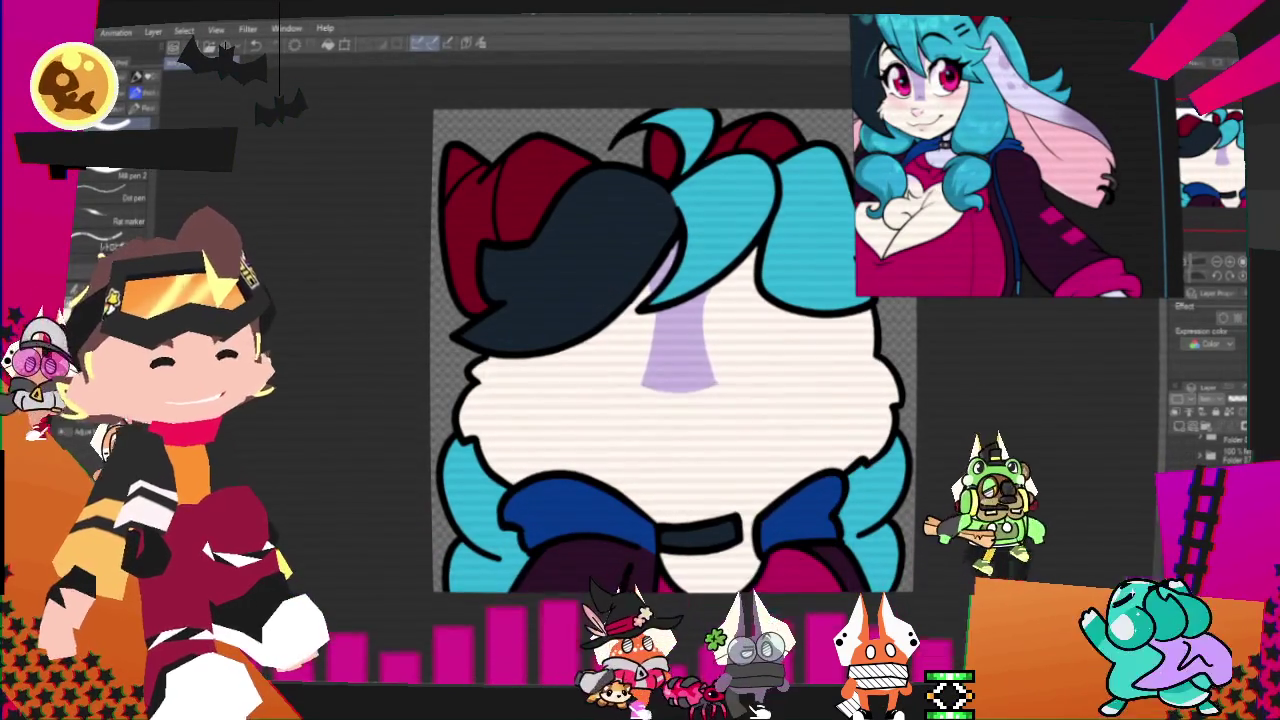
key(ctrl+minus)
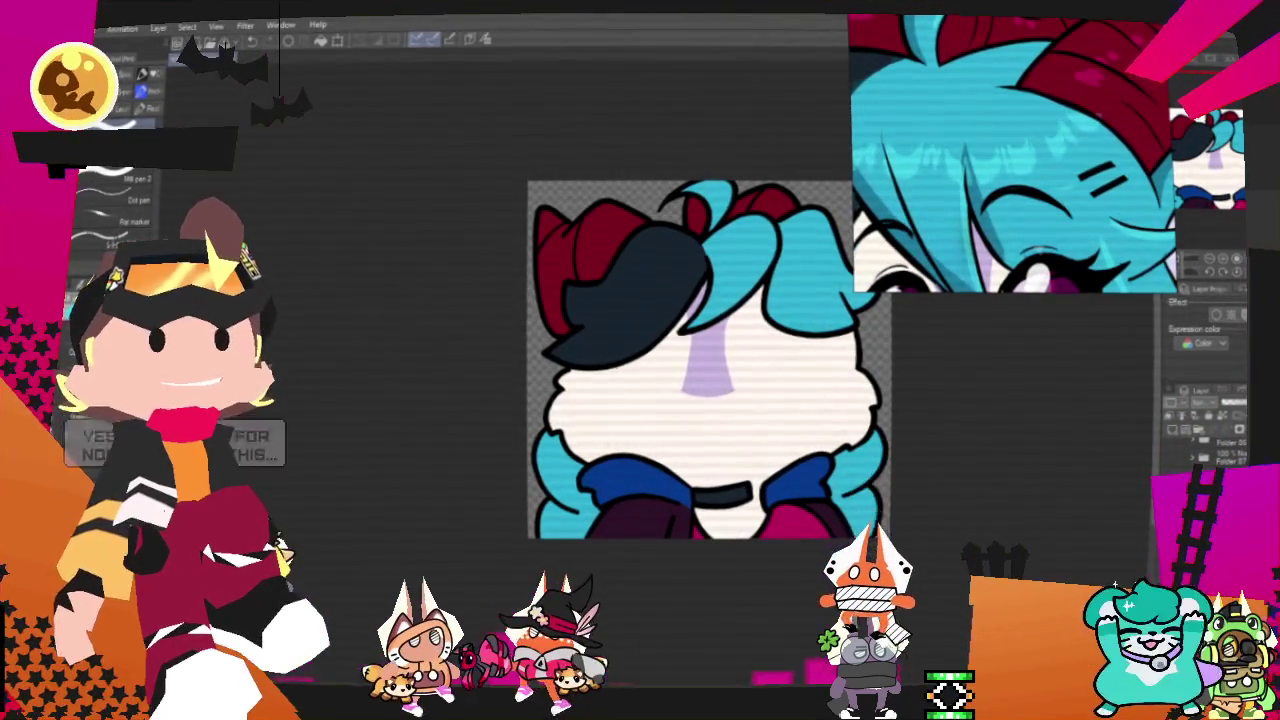
key(alt+Tab)
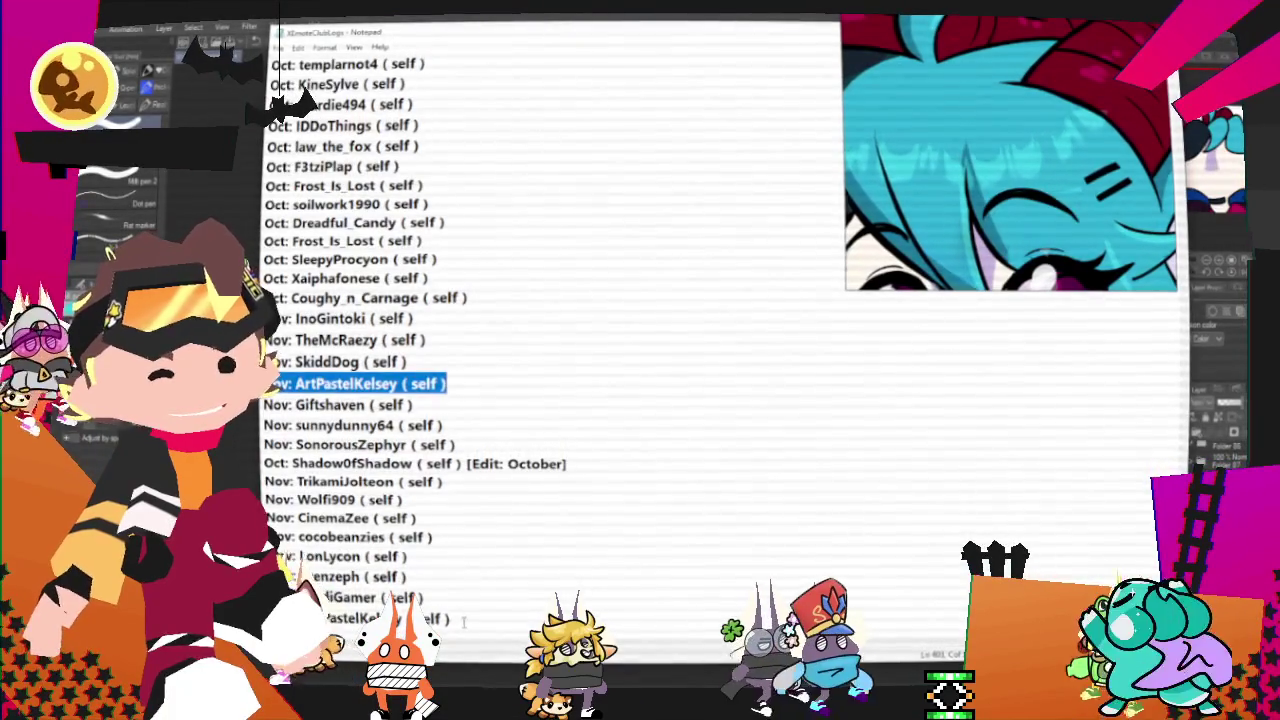
- Append '[EDIT: Duplicate - deleted]' to the last log line and return to Clip Studio Paint
text([EDIT: Duplicate - deleted)
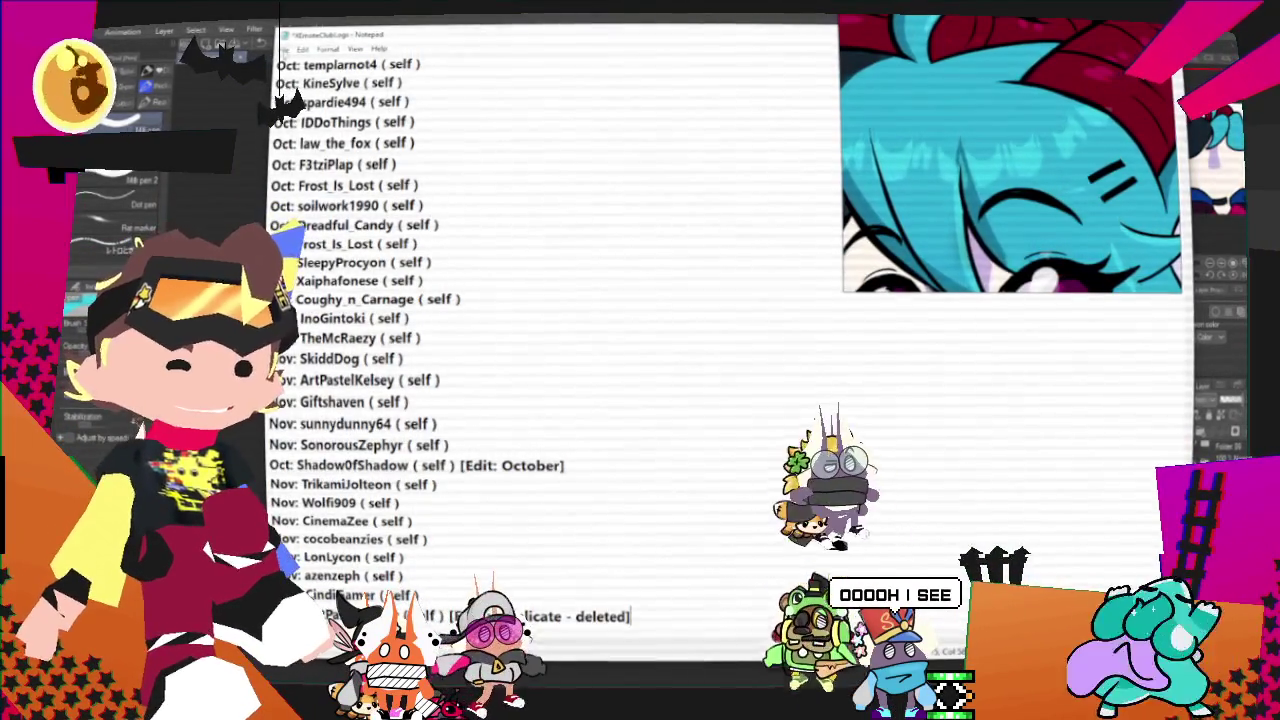
click(305, 104)
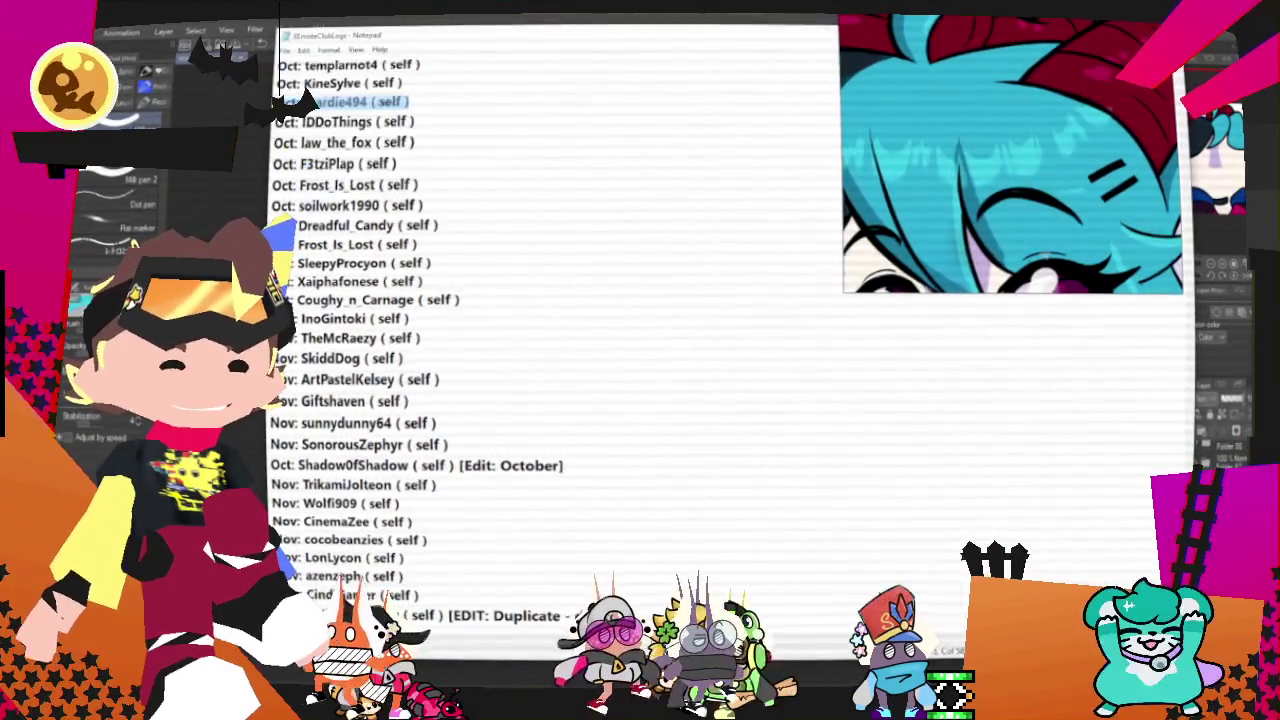
key(alt+Tab)
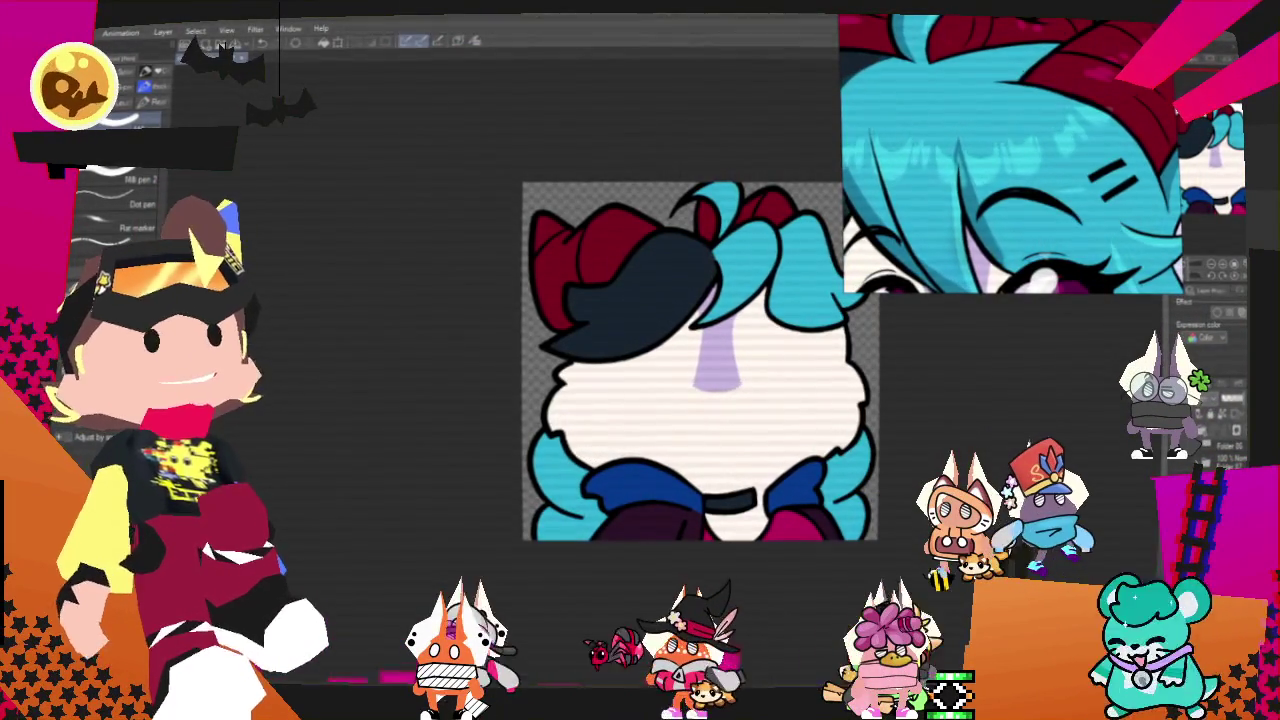
- Zoom into the face and paint light cyan zigzag highlights across both sides of the hair
key(ctrl+minus)
key(ctrl+plus)
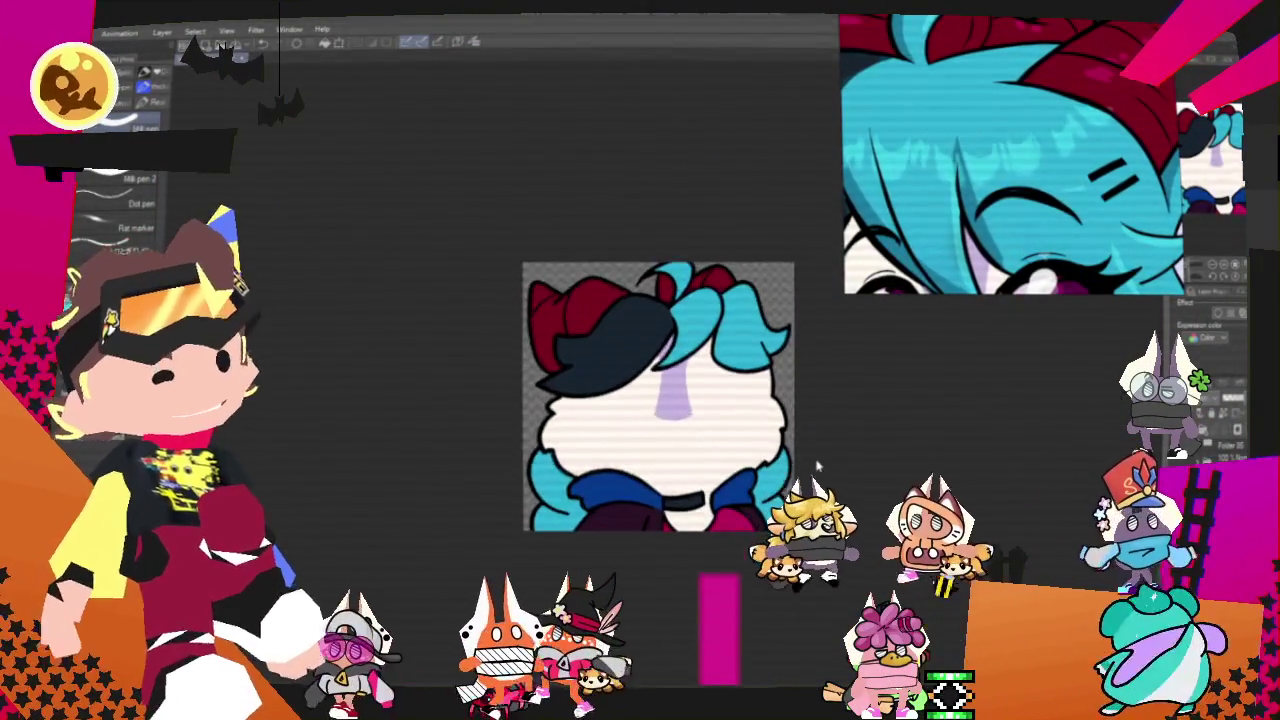
key(ctrl+plus)
key(ctrl+plus)
scroll(730, 474, up, 1)
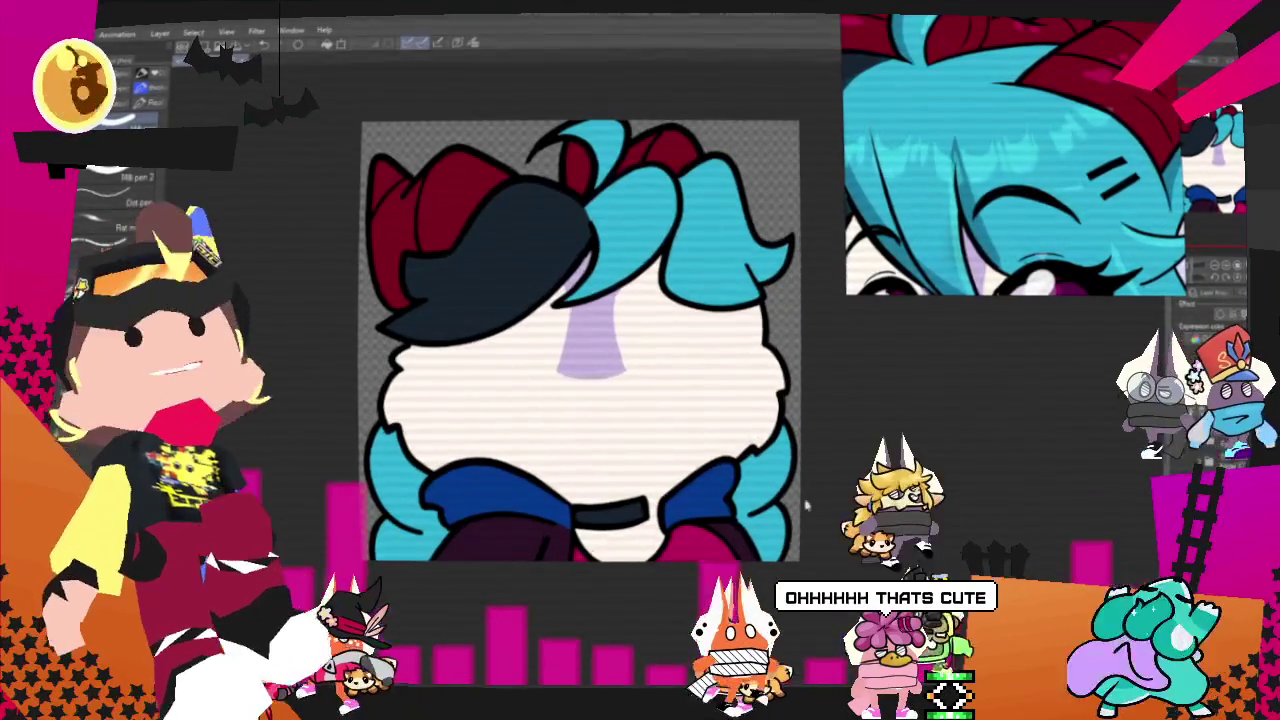
scroll(695, 390, up, 2)
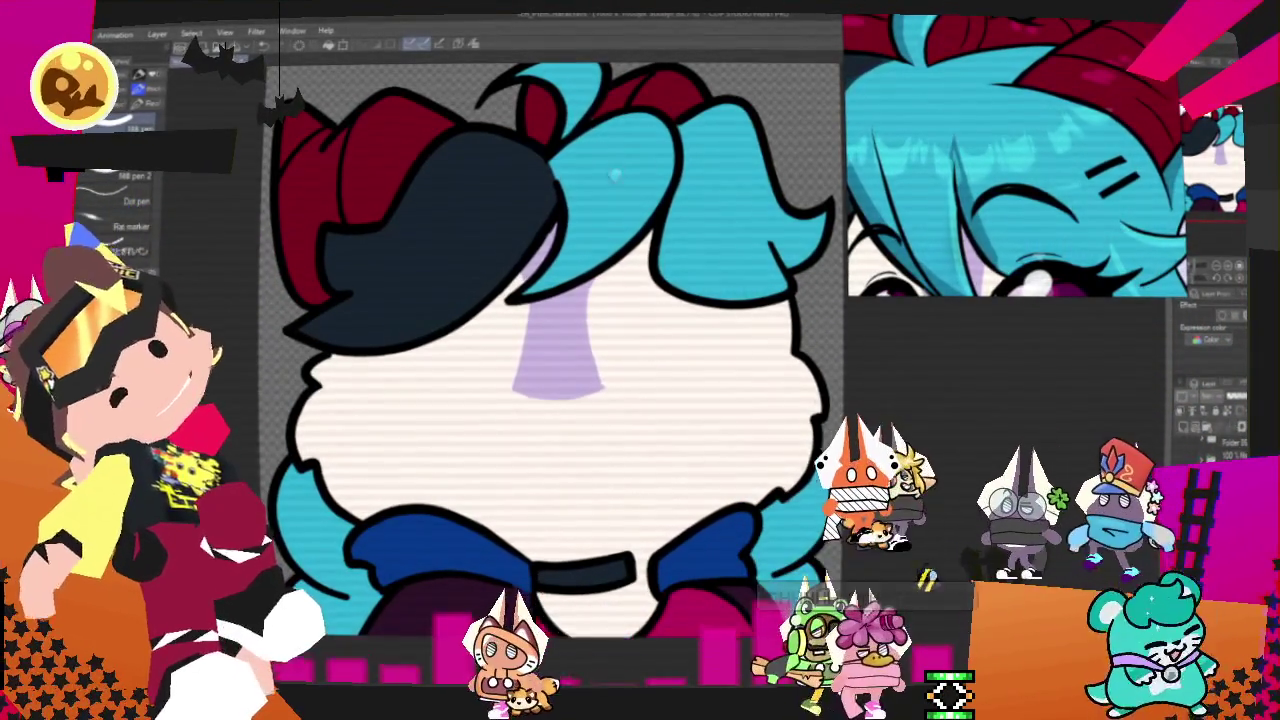
drag(600, 205, 655, 160)
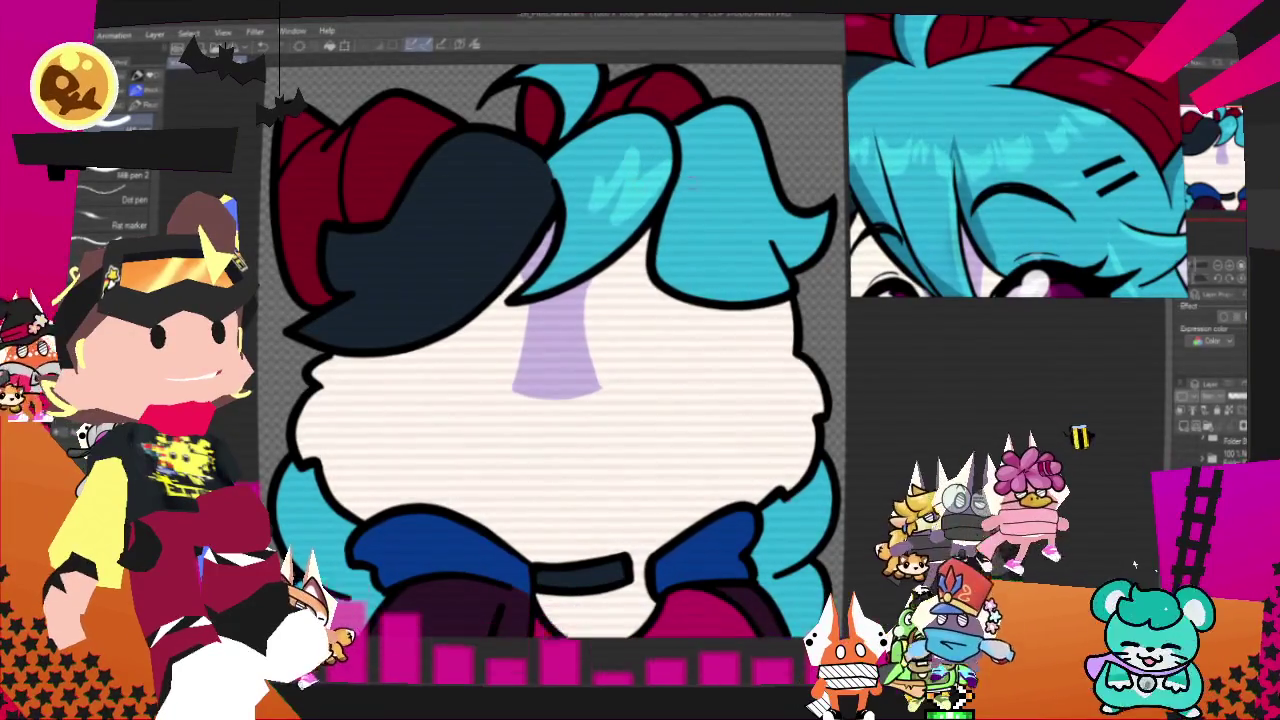
drag(680, 210, 755, 165)
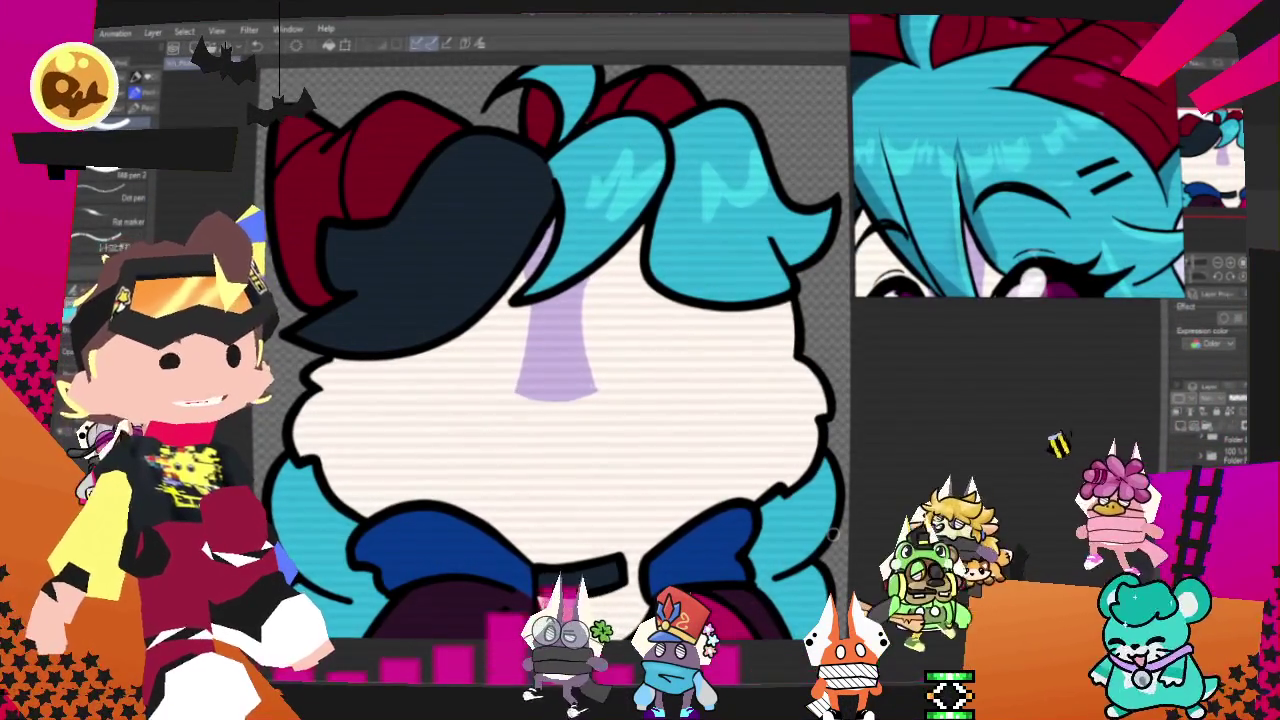
- Show the whole reference face again and zoom out on the finished head
click(1198, 262)
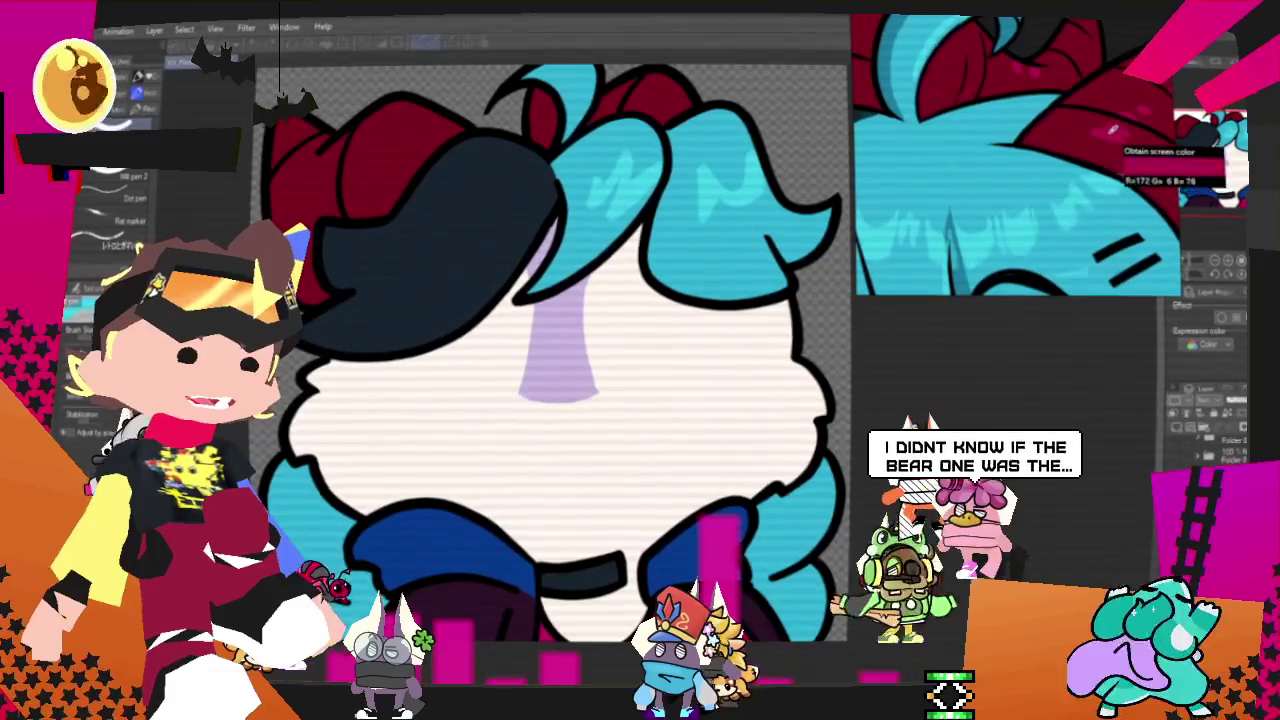
scroll(507, 152, up, 2)
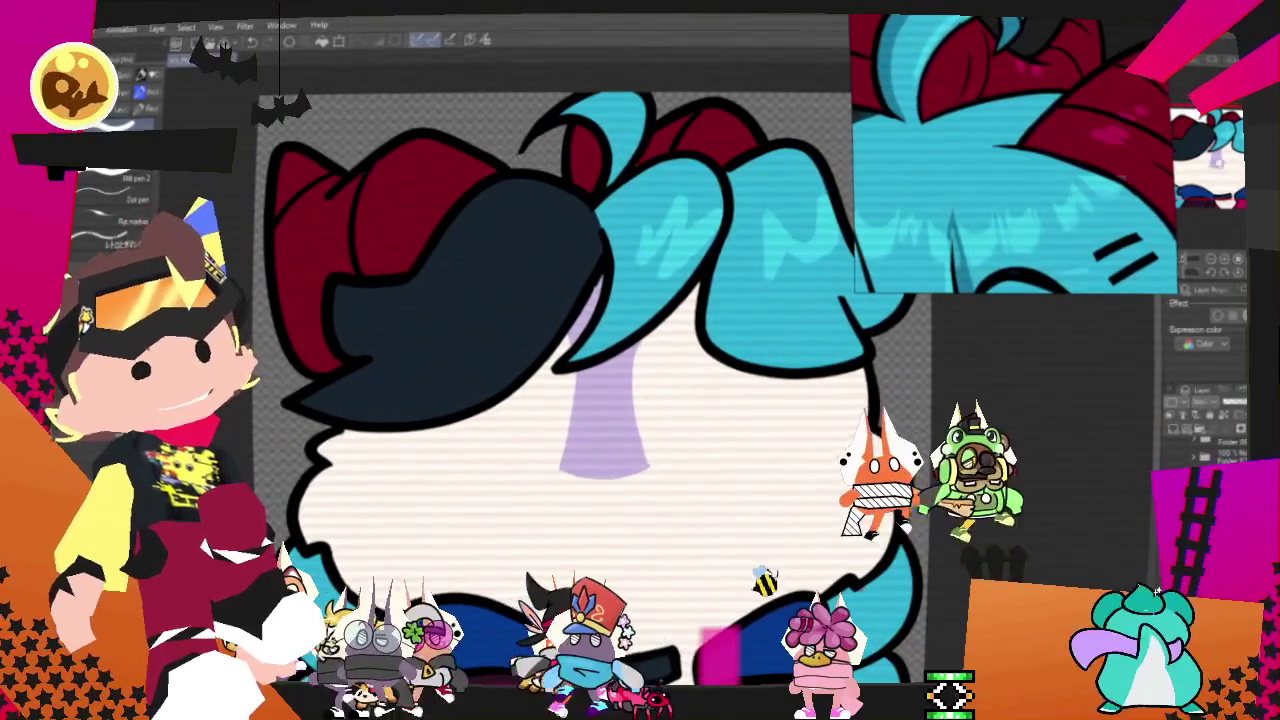
scroll(305, 322, up, 2)
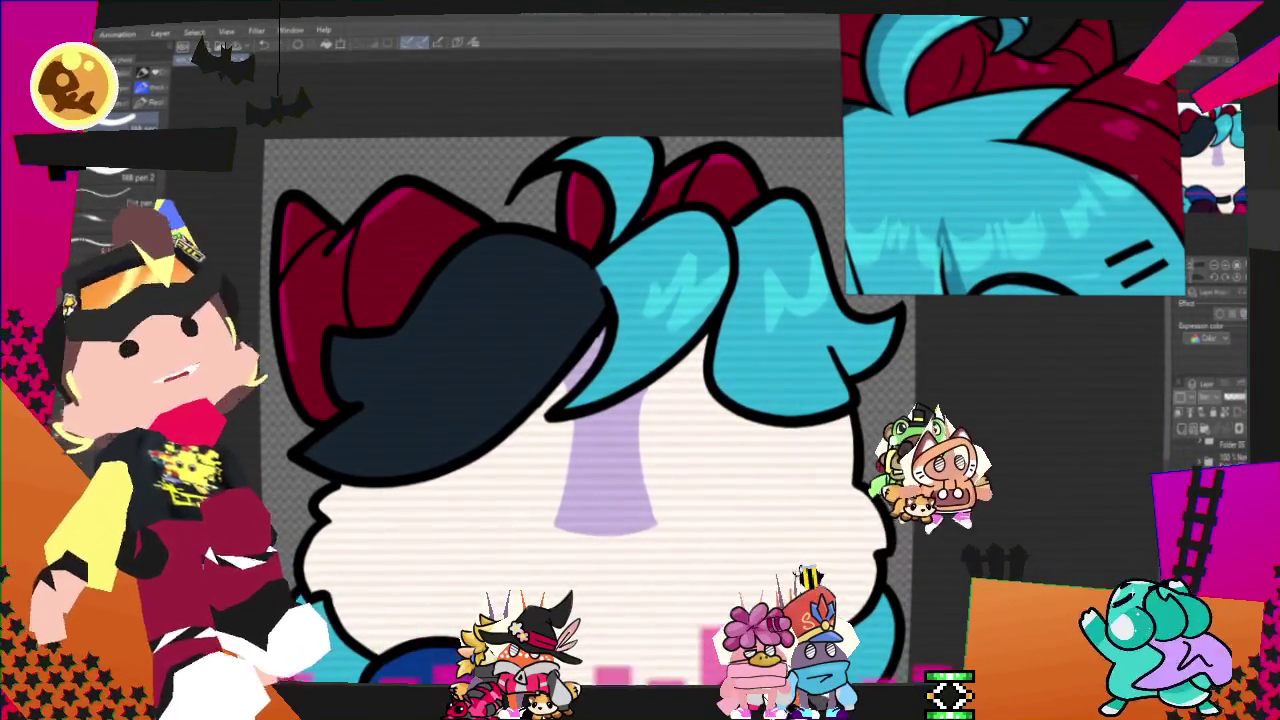
scroll(491, 516, down, 1)
scroll(491, 516, down, 1)
scroll(491, 516, down, 1)
scroll(491, 516, down, 1)
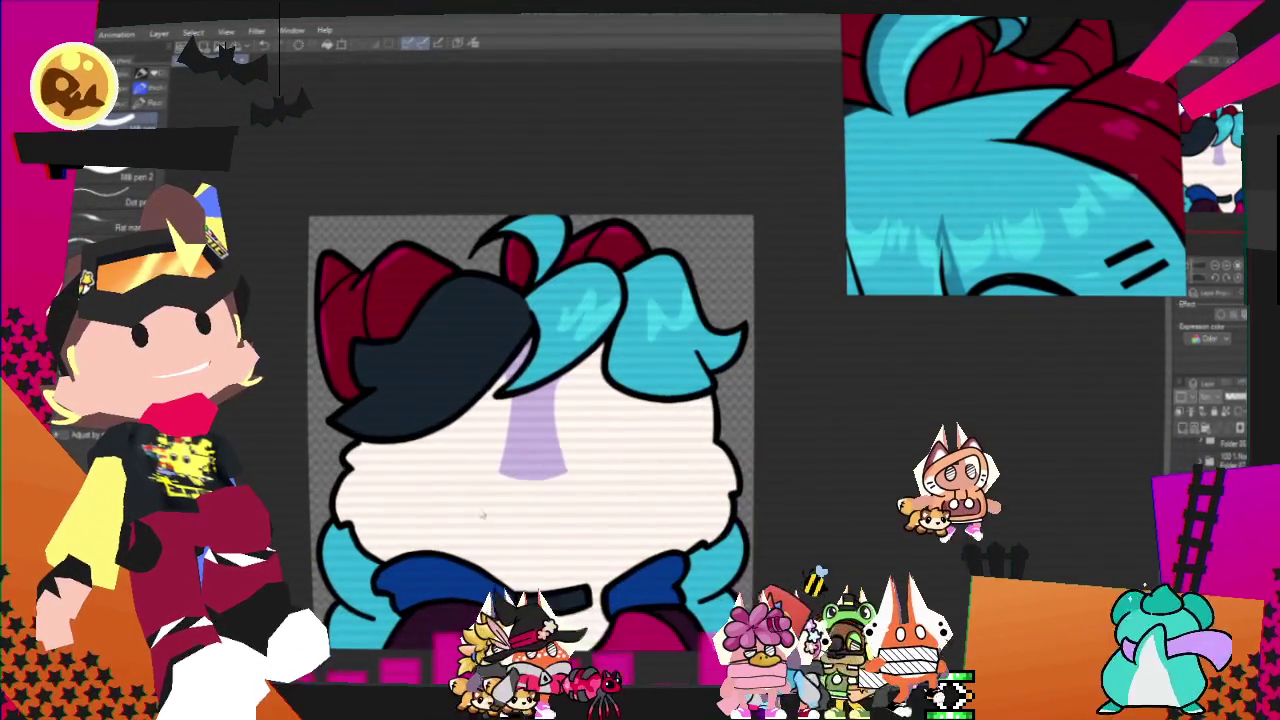
key(alt+f)
- Export the drawing as a .png through File > Export (Single Layer)
mouse_move(150, 193)
click(296, 229)
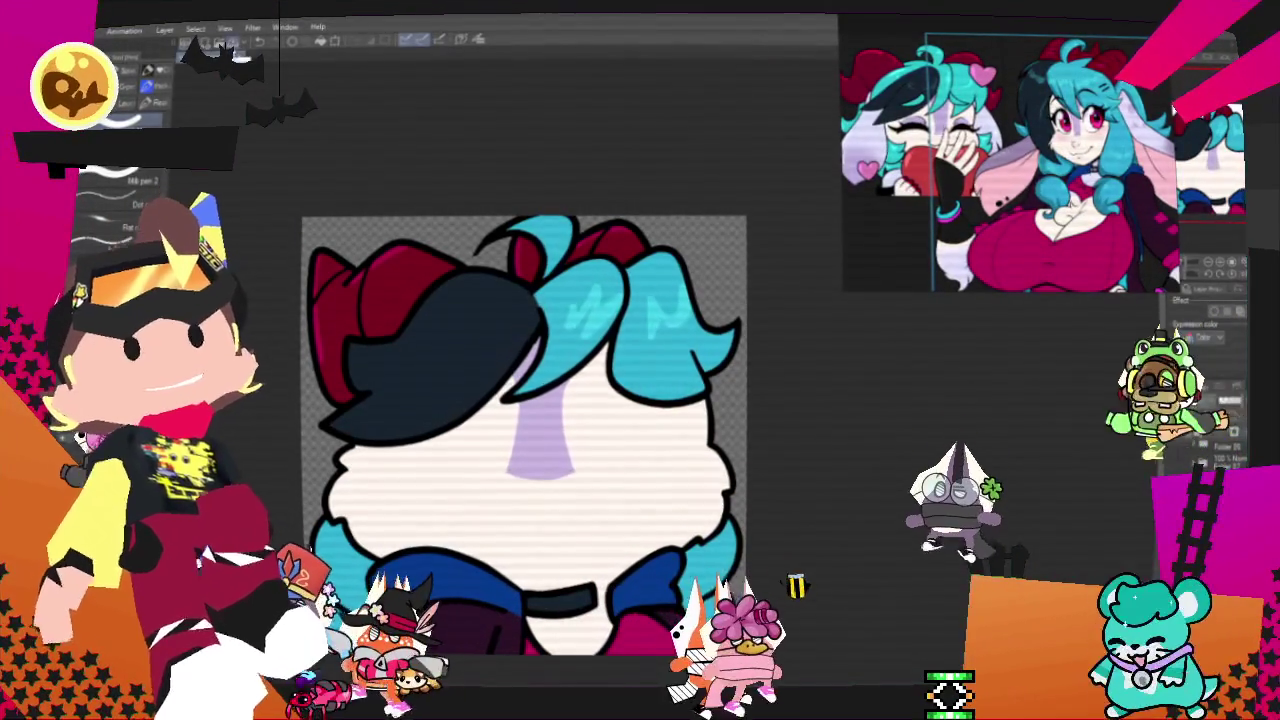
click(60, 31)
mouse_move(150, 195)
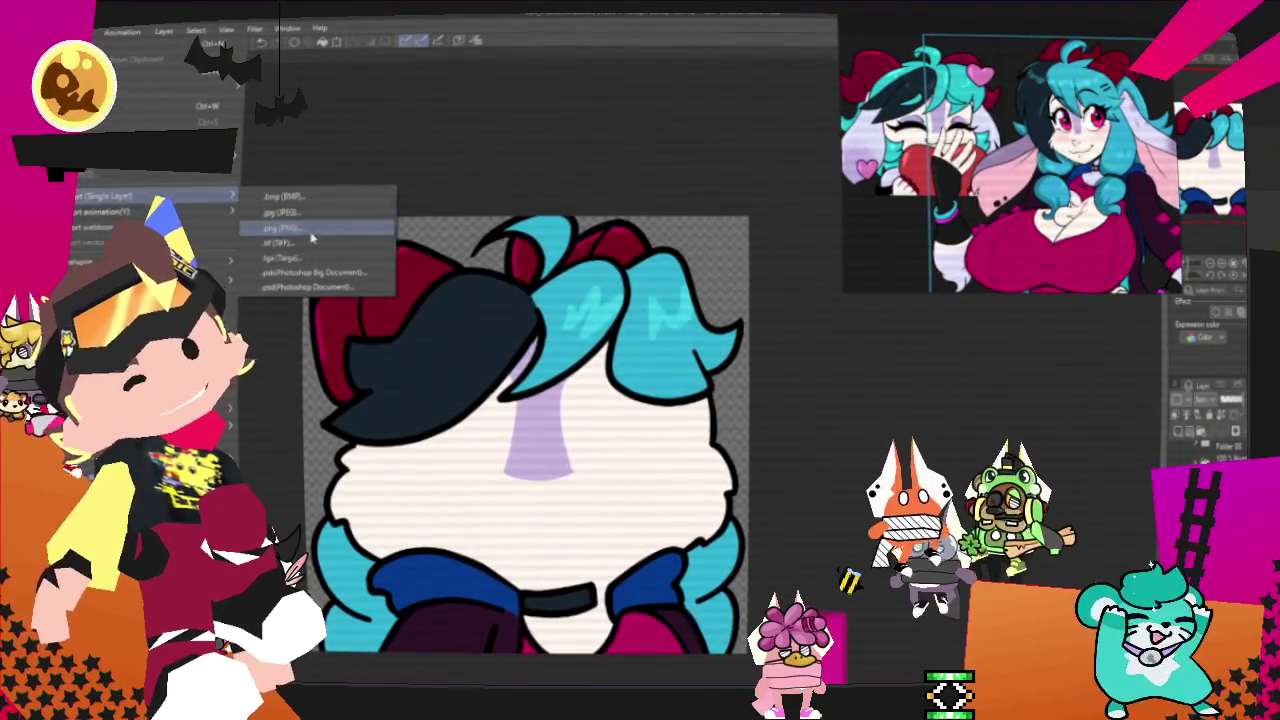
click(306, 228)
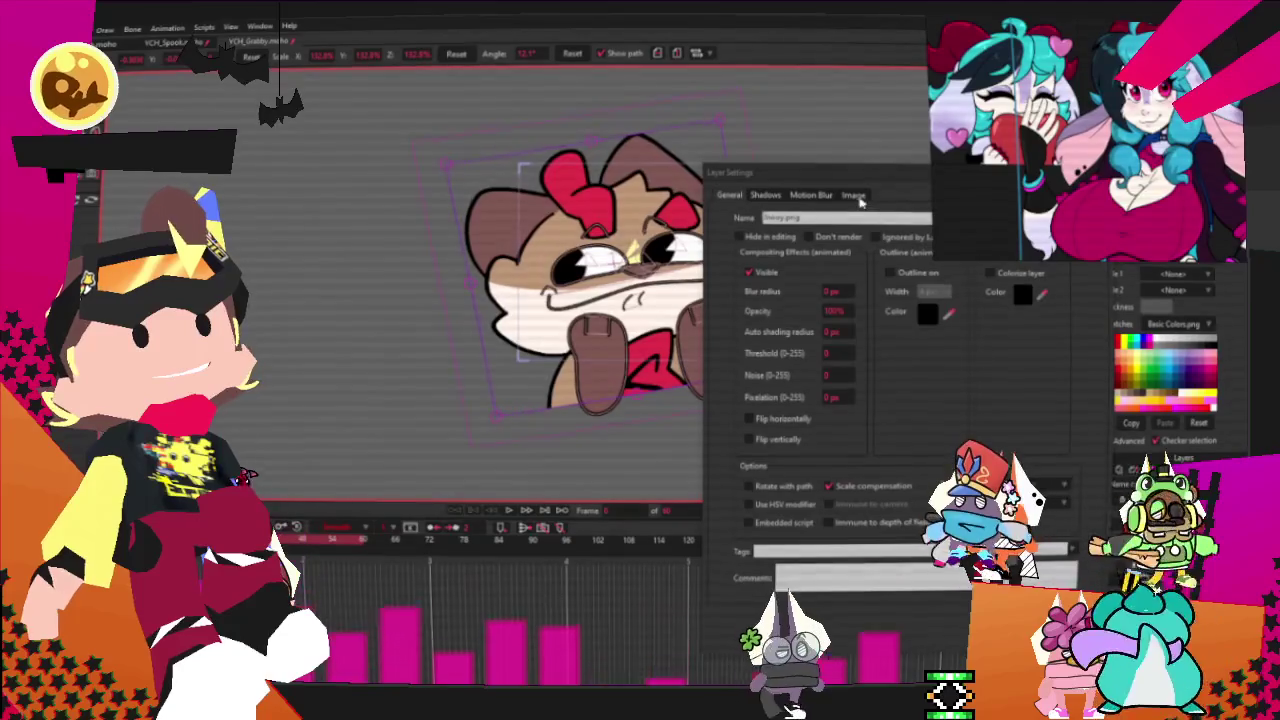
- Set the layer's source image to Phoufs from 2025 > Ych_Plot > PlottingCharacters
click(856, 197)
click(815, 243)
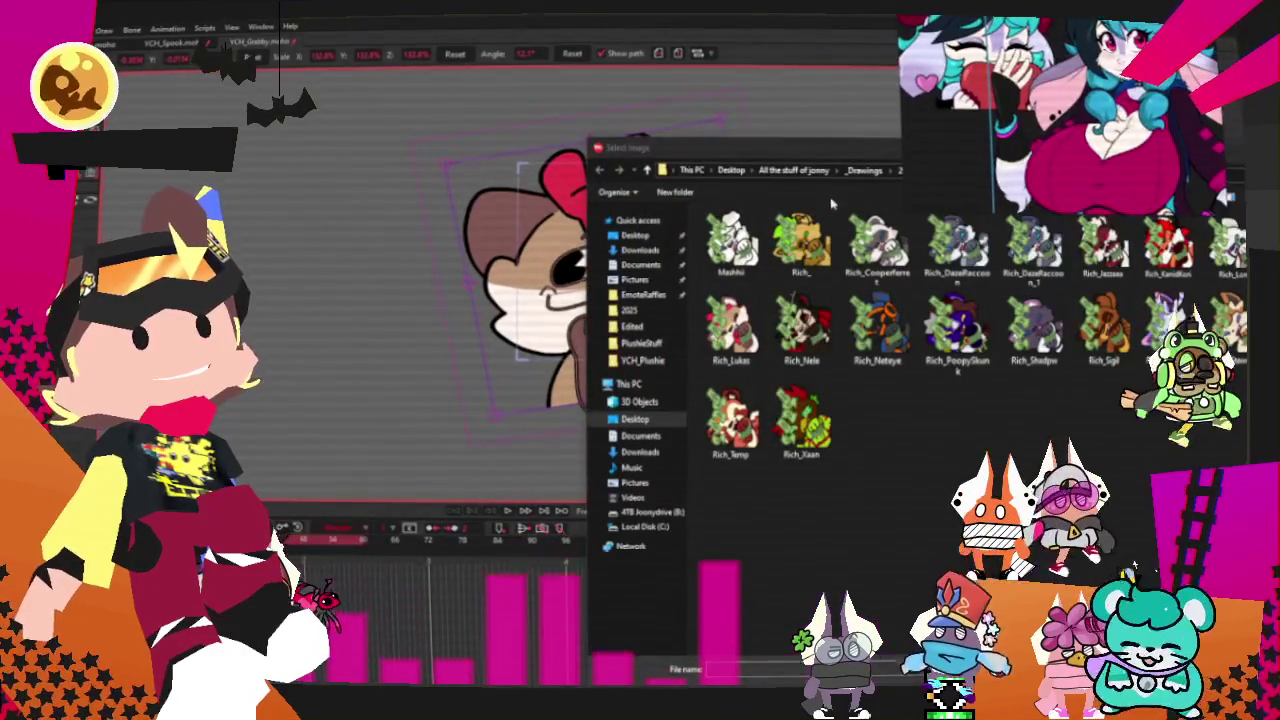
drag(830, 155, 485, 155)
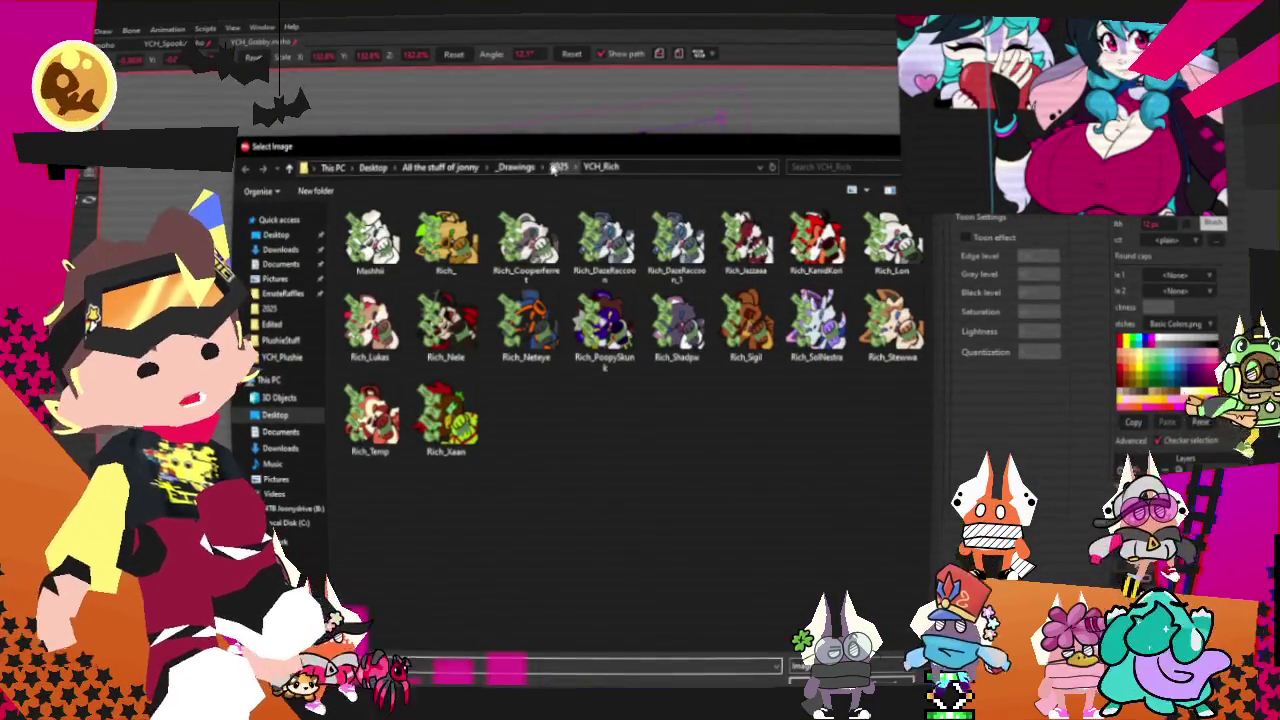
click(556, 167)
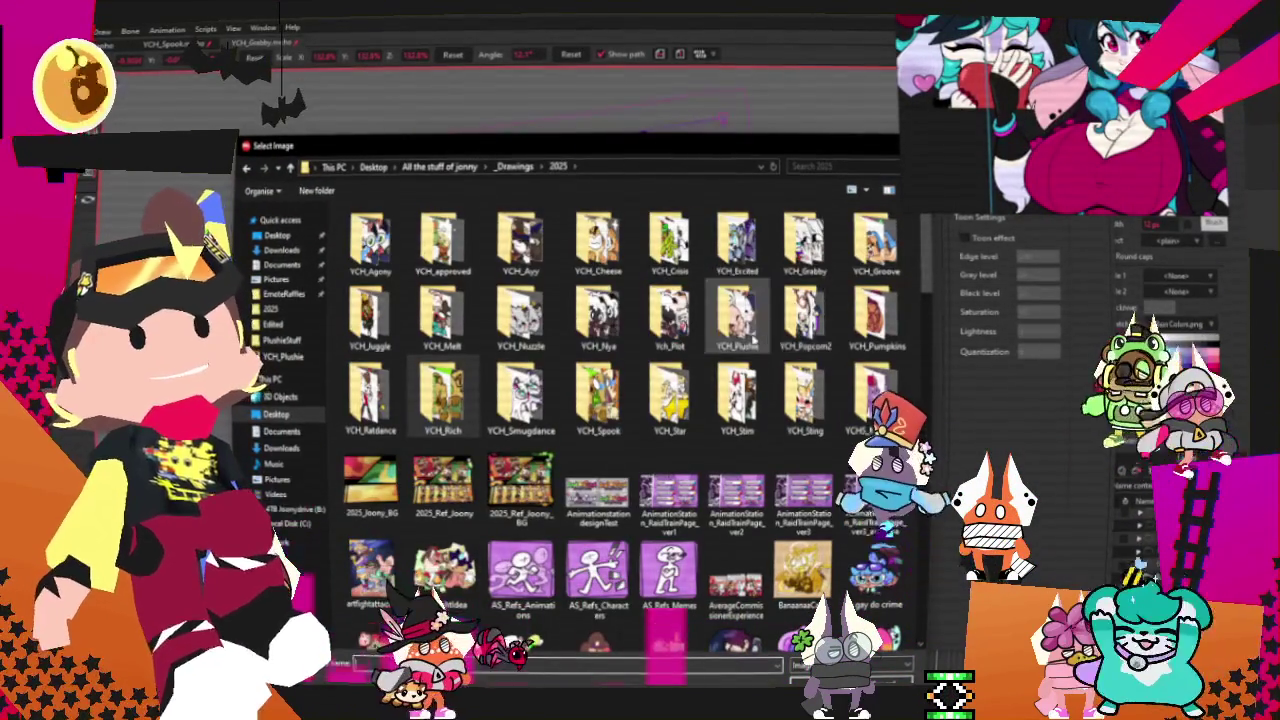
double_click(669, 318)
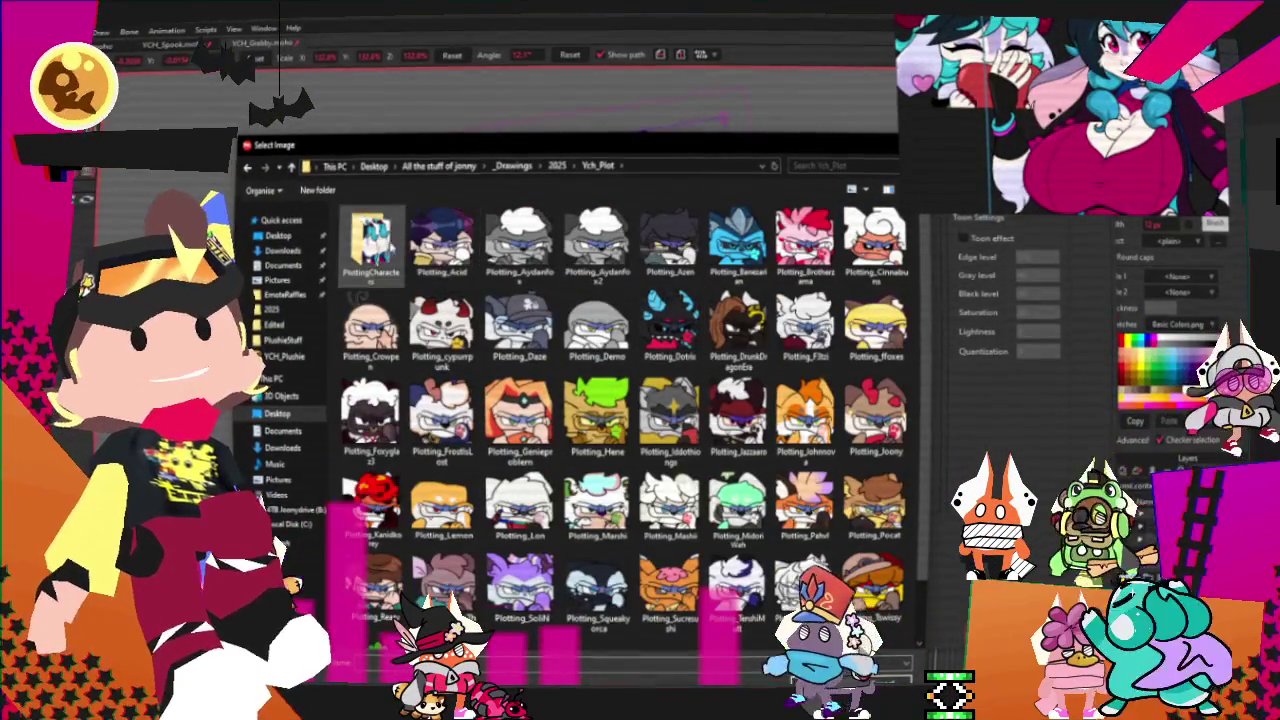
double_click(370, 240)
scroll(727, 535, down, 10)
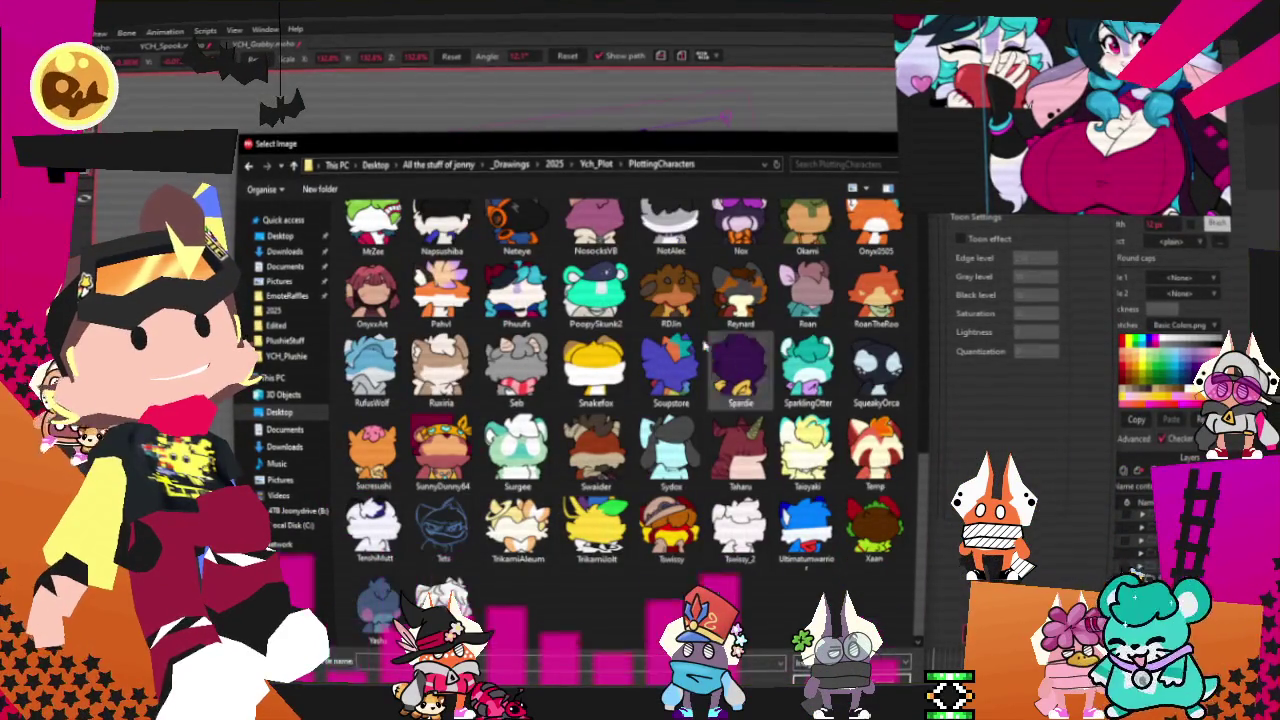
scroll(480, 540, up, 3)
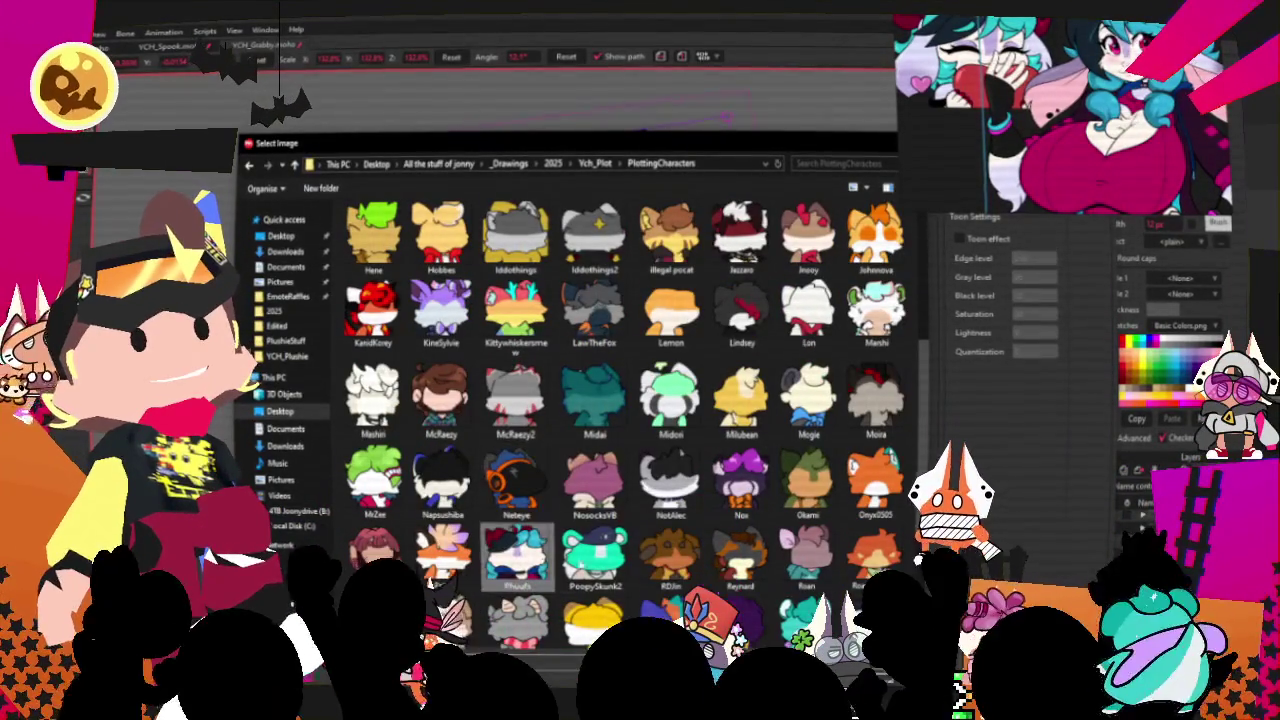
double_click(515, 555)
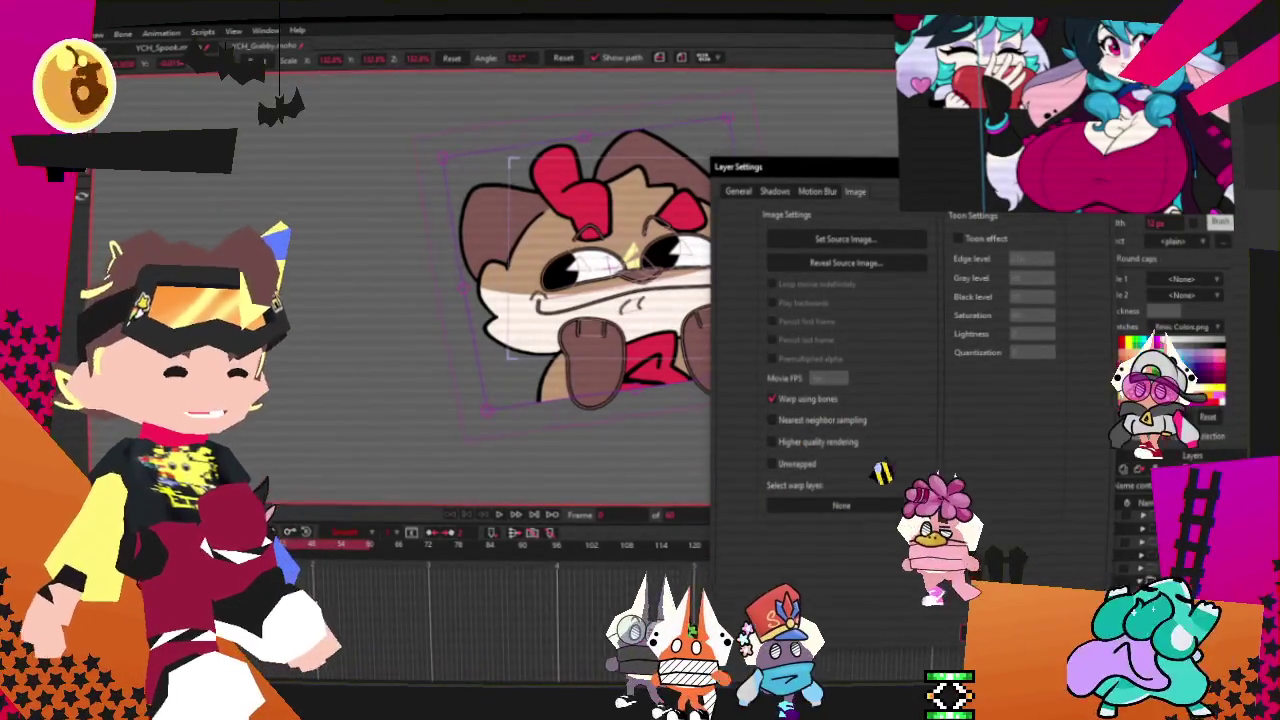
key(Return)
- Back in Clip Studio Paint, start exporting the drawing as a single-layer PNG
scroll(650, 198, up, 3)
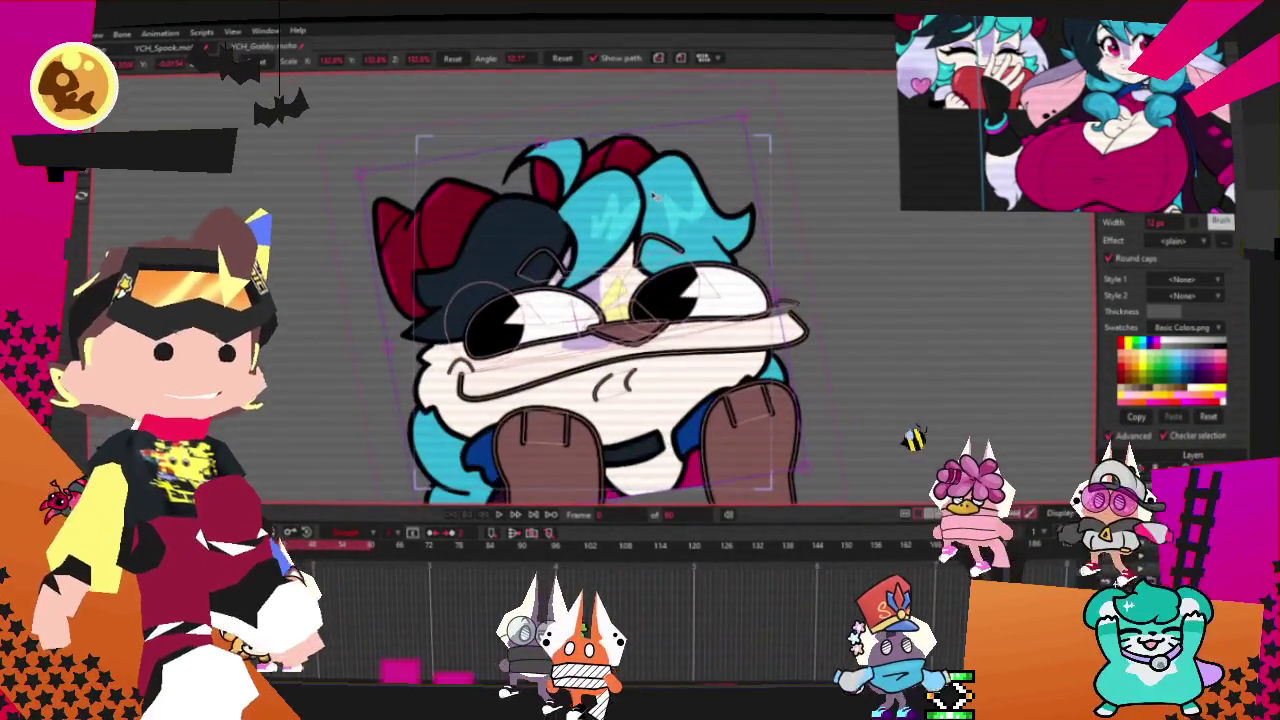
scroll(650, 198, down, 2)
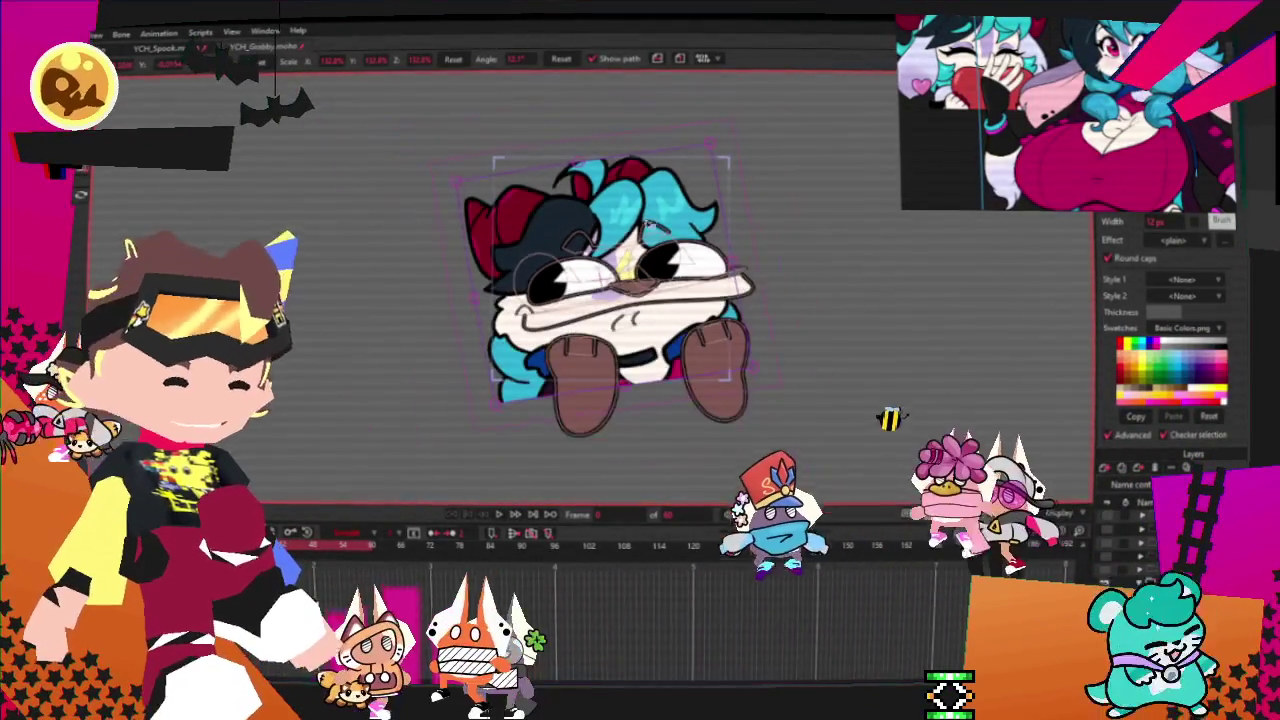
scroll(648, 250, up, 1)
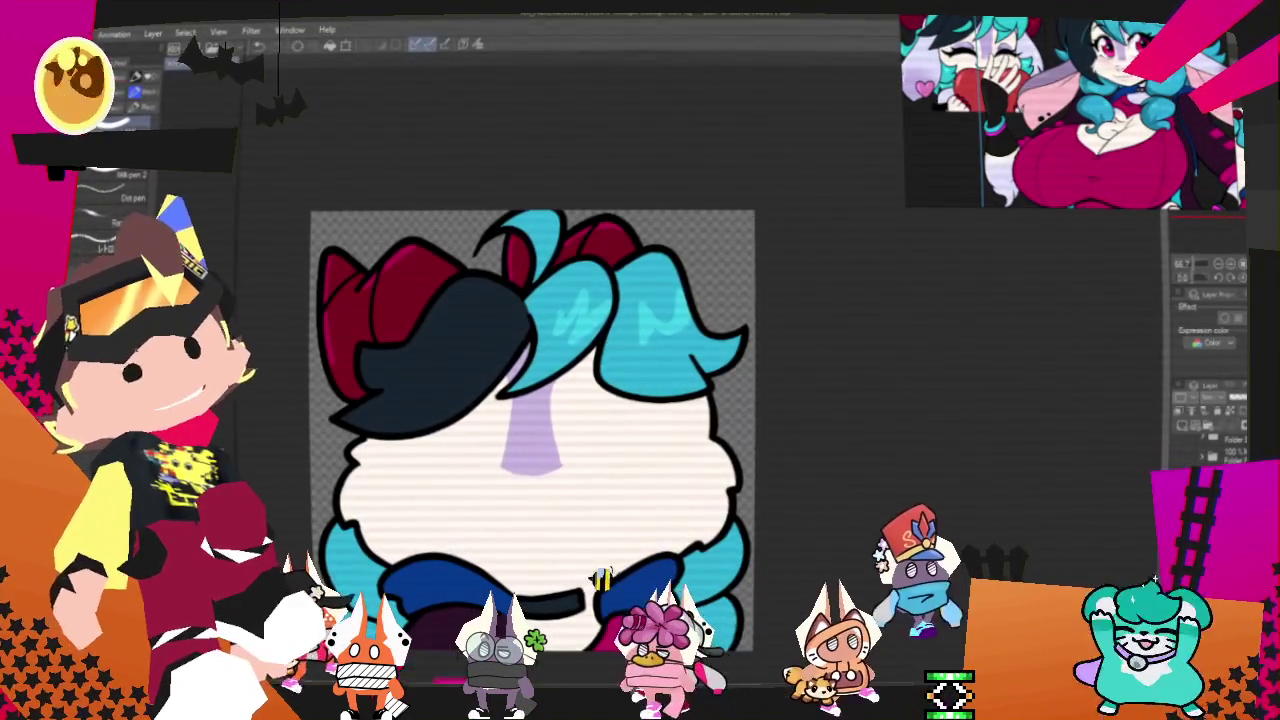
click(40, 32)
click(275, 224)
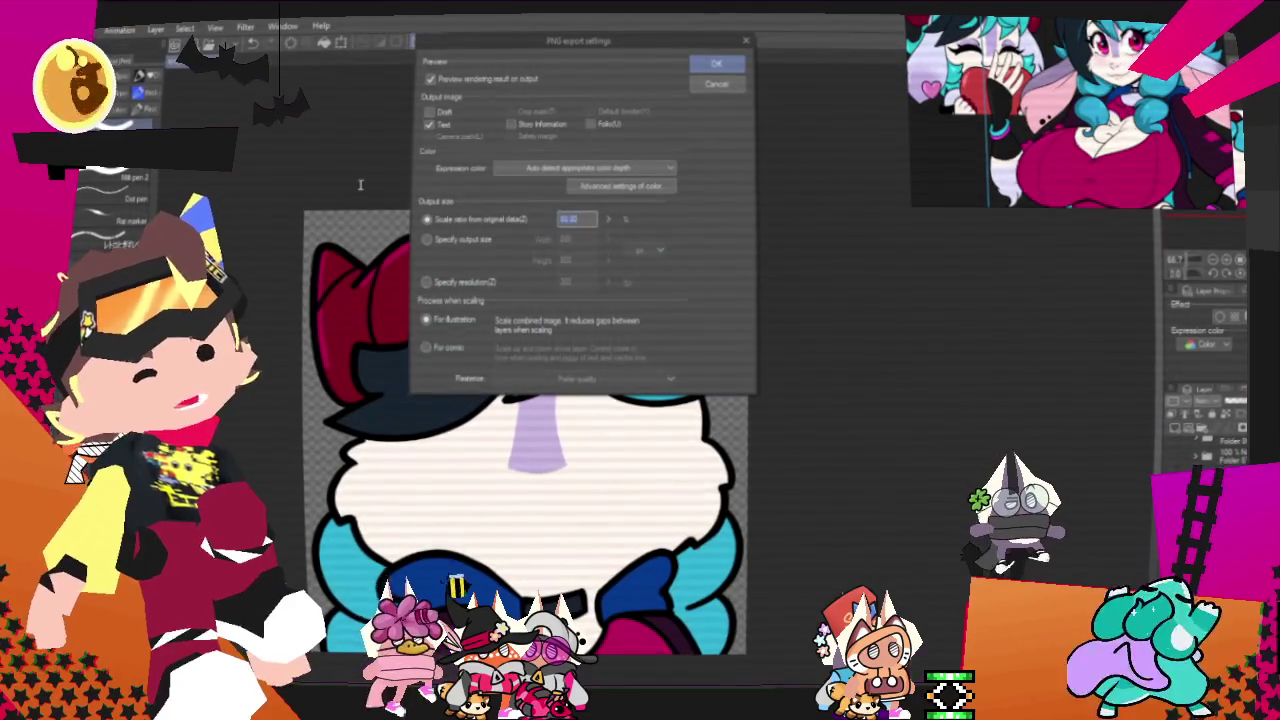
- Confirm the PNG export settings with OK
click(737, 67)
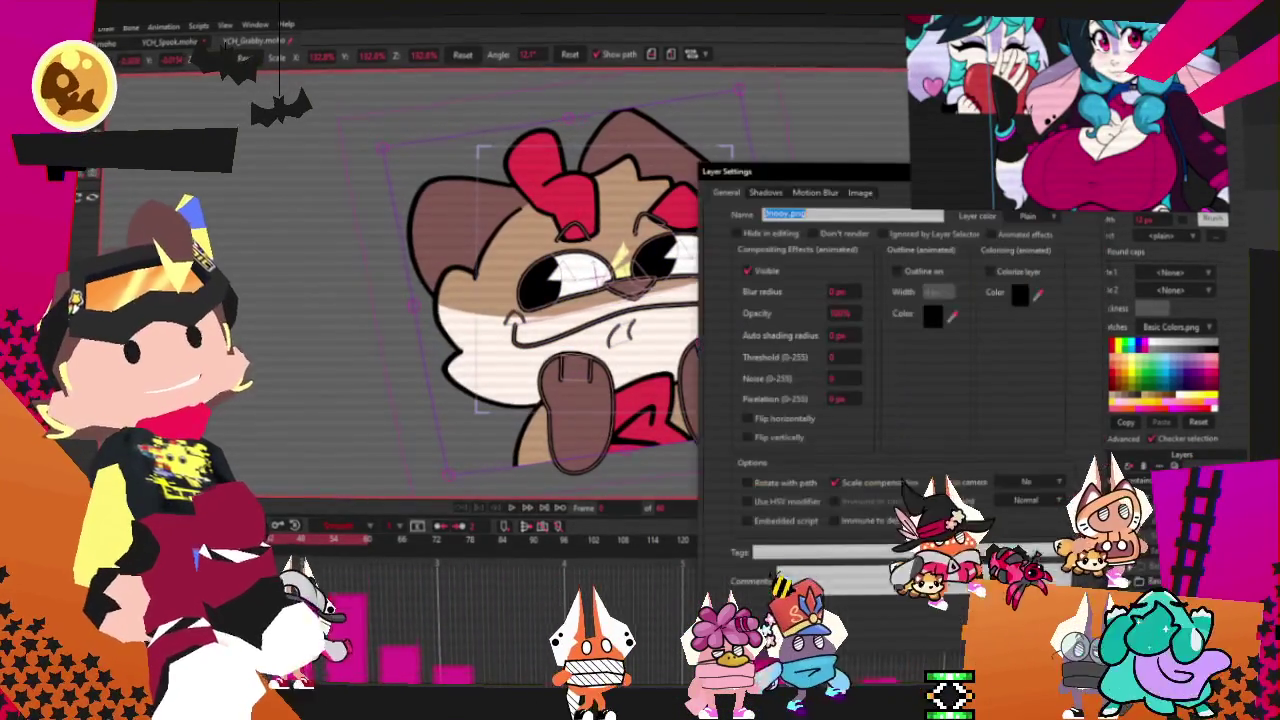
- Reload the Phoufs image as the layer's source image and close Layer Settings
click(859, 192)
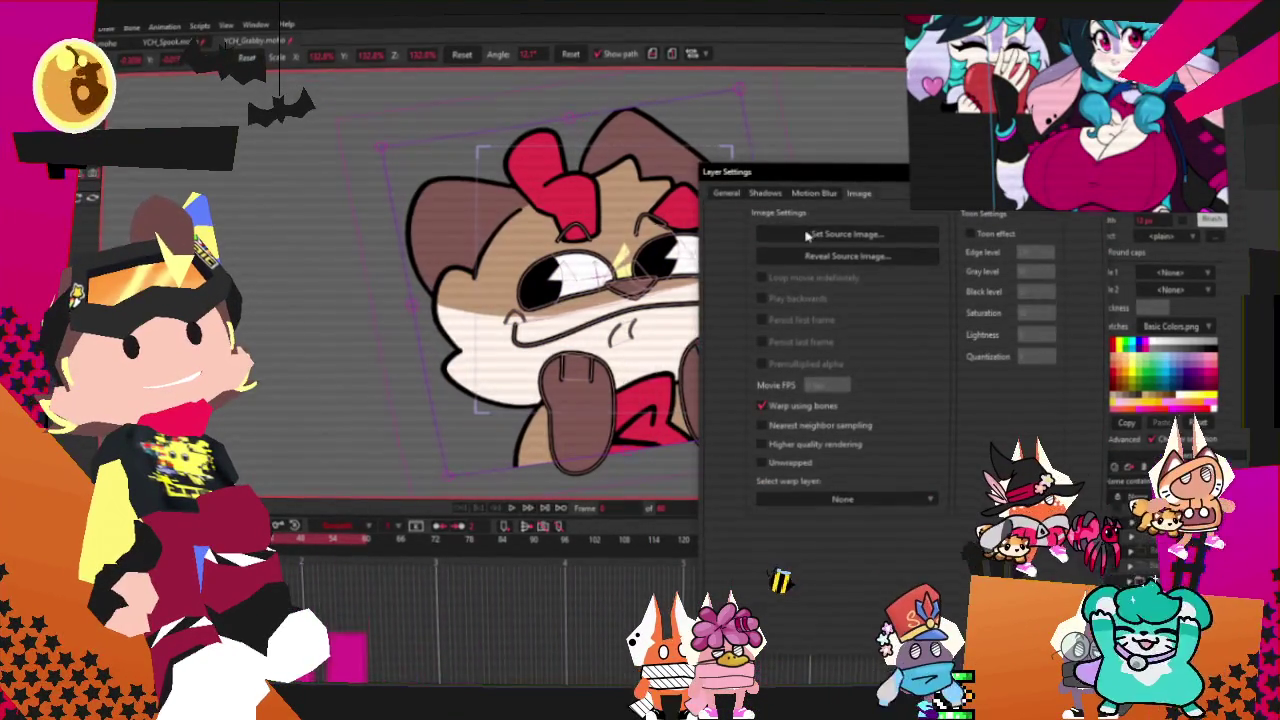
click(806, 235)
scroll(601, 393, down, 5)
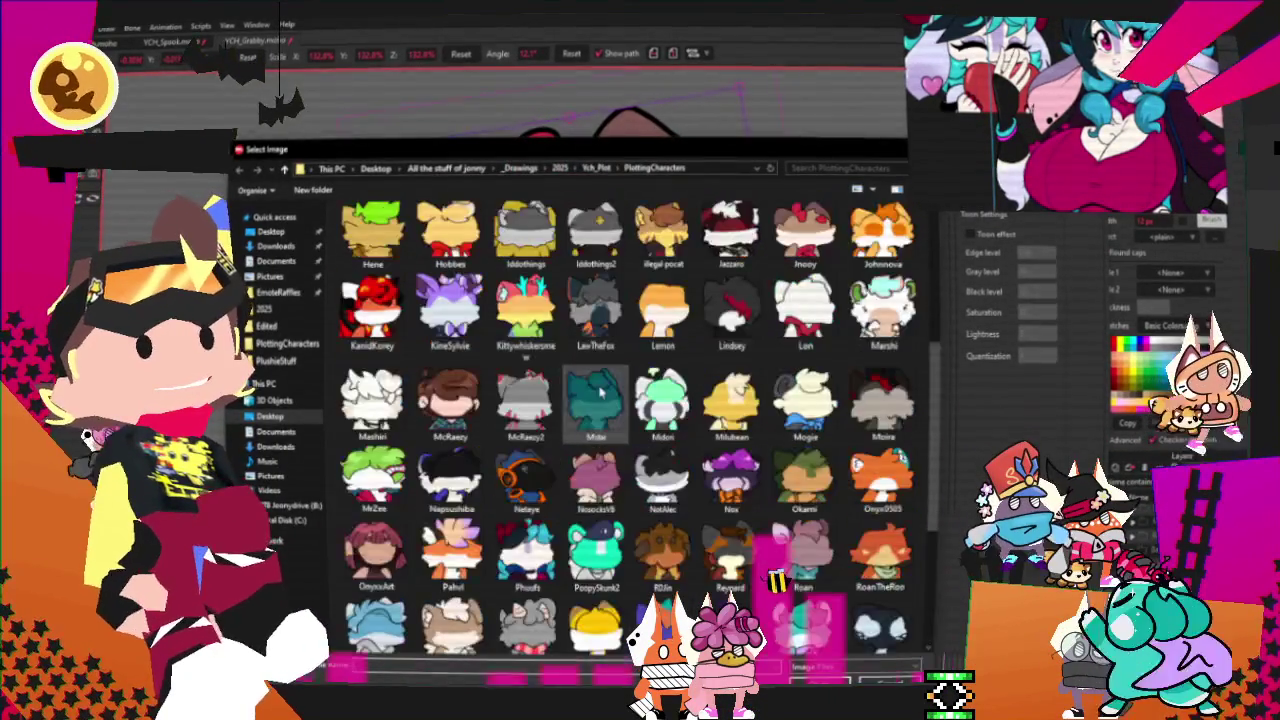
click(527, 555)
click(818, 684)
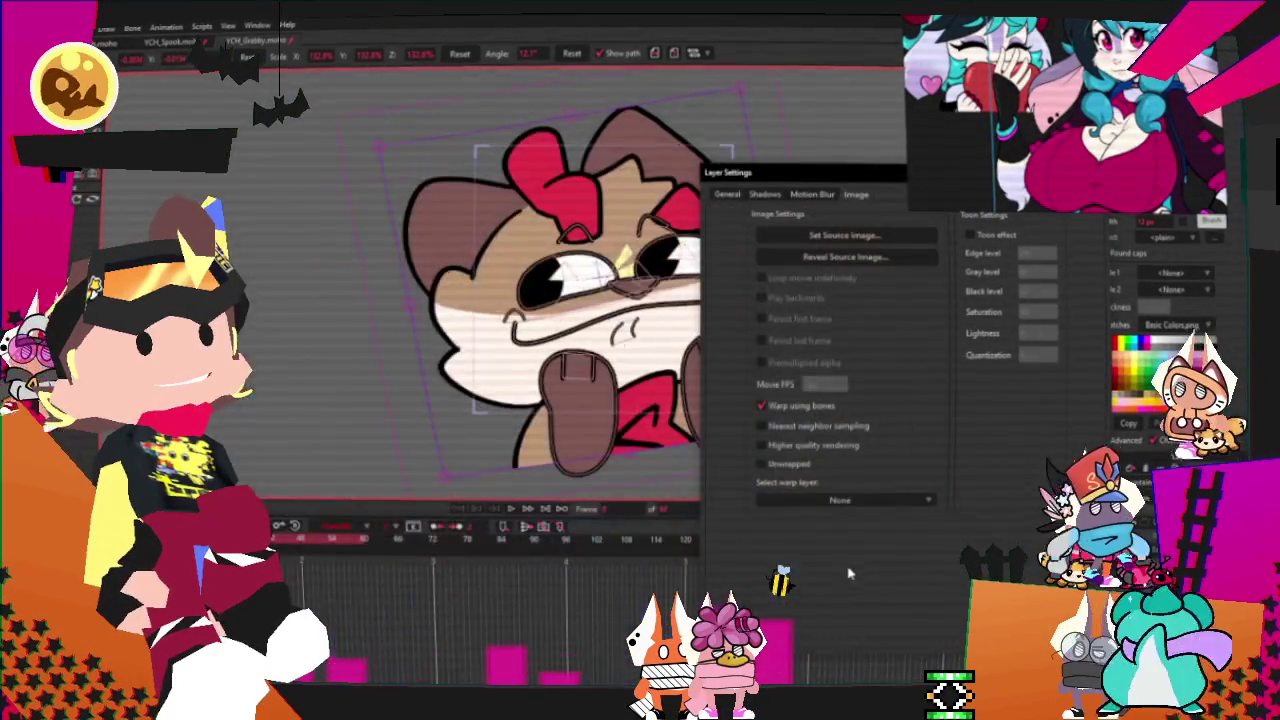
key(Return)
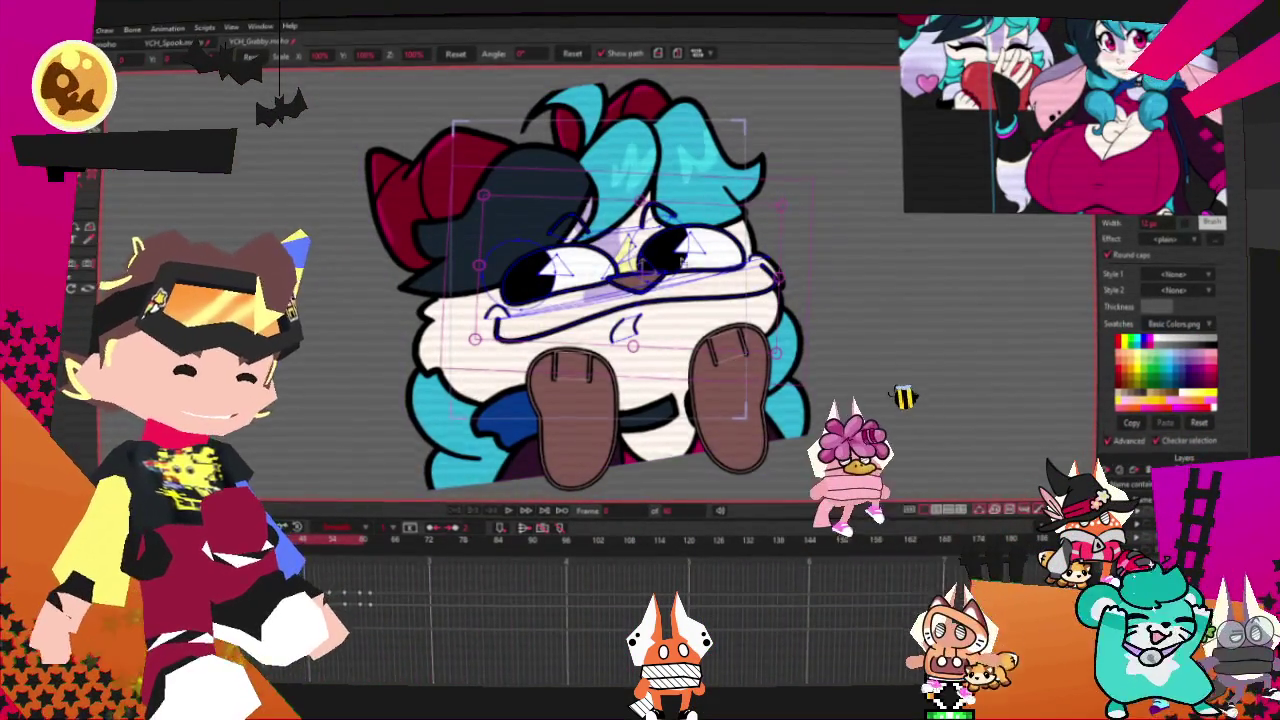
- Switch from Select Points to the Transform Points tool for editing the face's vector points
key(g)
scroll(560, 274, down, 2)
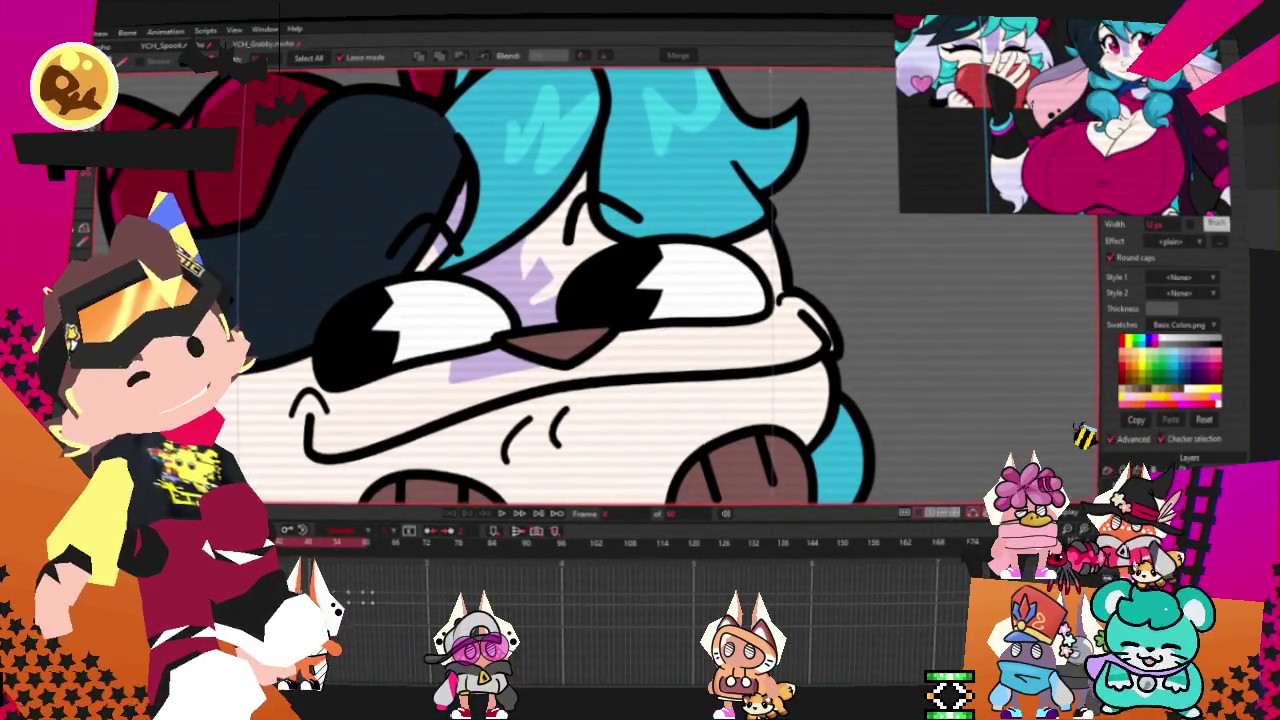
key(t)
scroll(640, 300, up, 5)
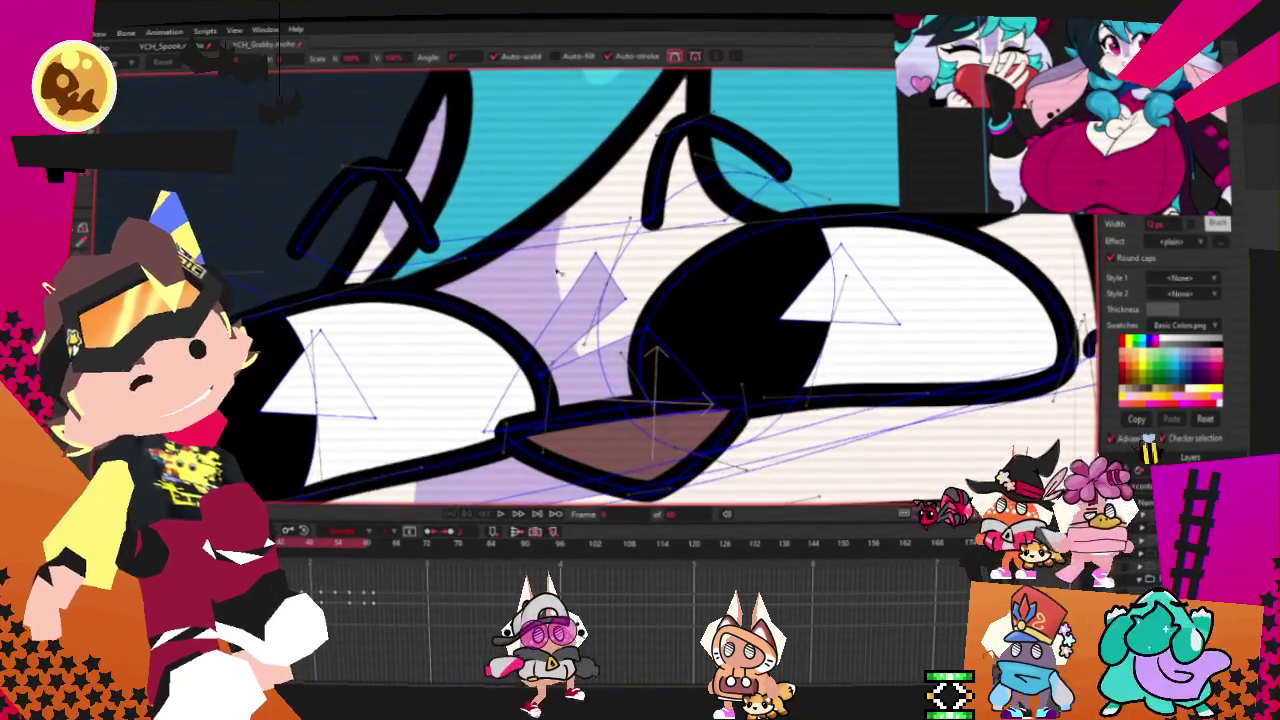
- Pull two purple shading points toward the nose and down-right to fit the face
drag(582, 258, 537, 240)
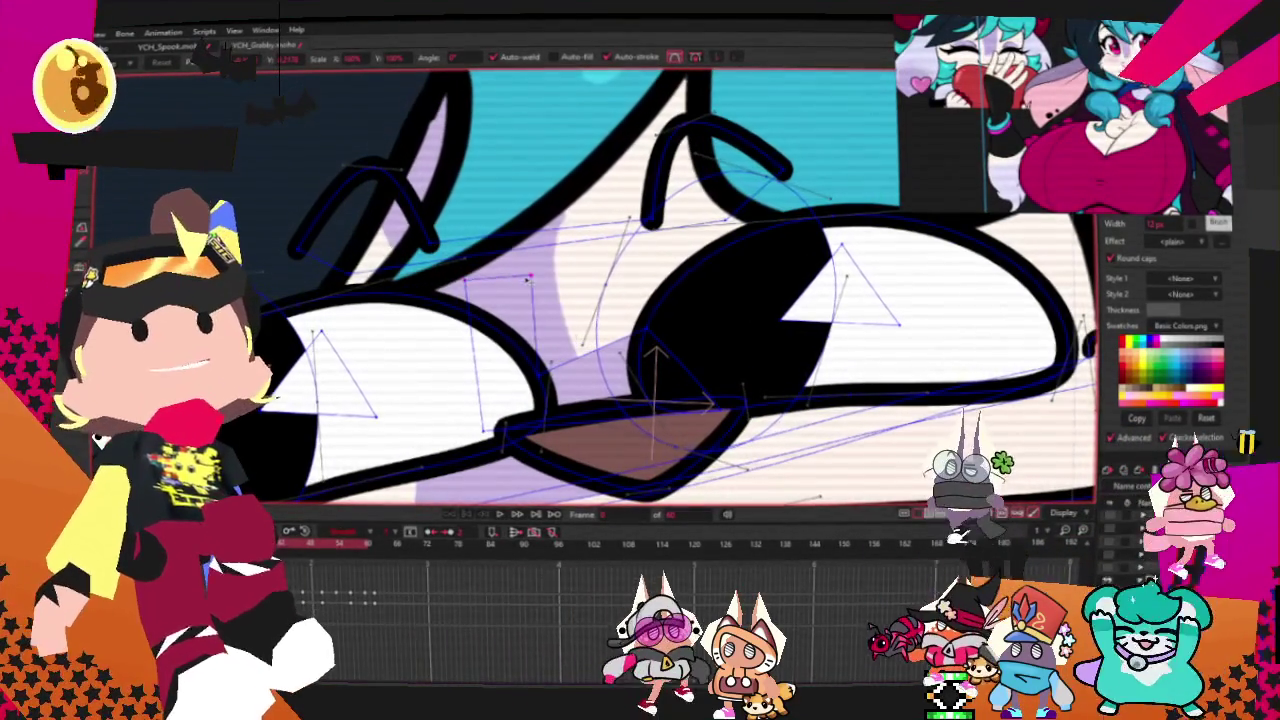
mouse_move(563, 340)
mouse_down()
mouse_move(610, 356)
mouse_move(580, 313)
mouse_up()
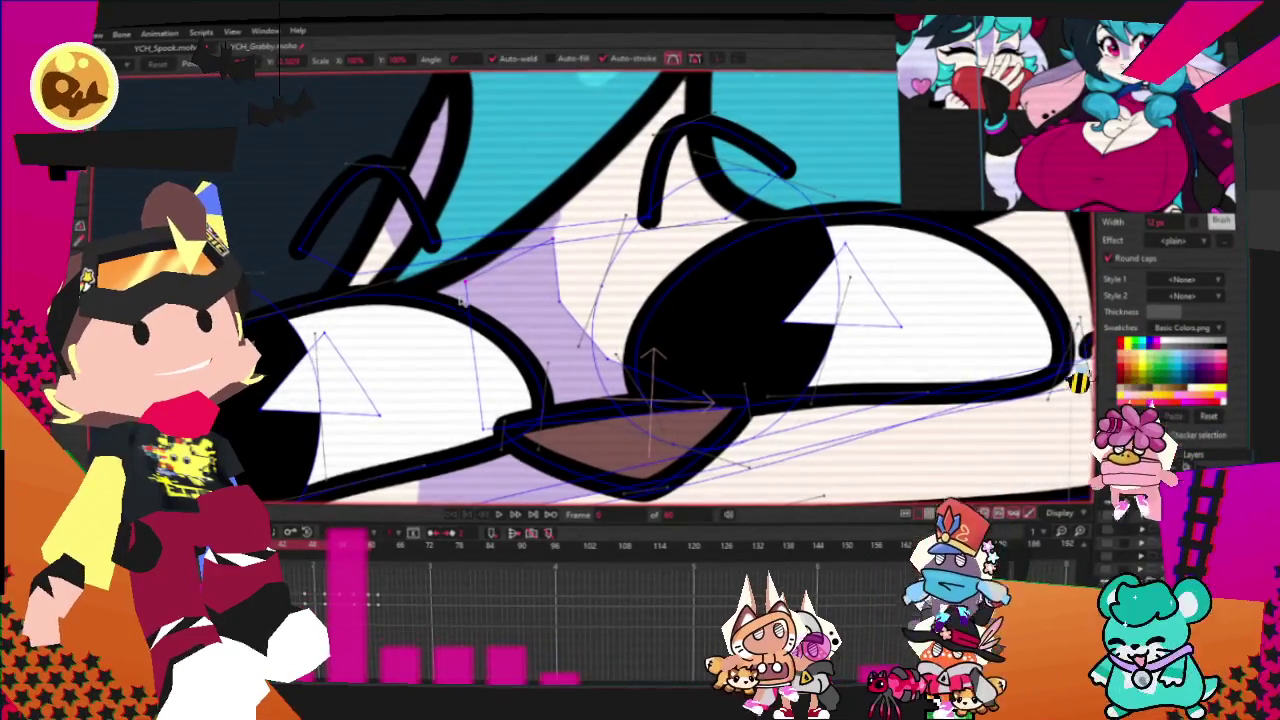
scroll(415, 250, down, 2)
scroll(590, 290, down, 3)
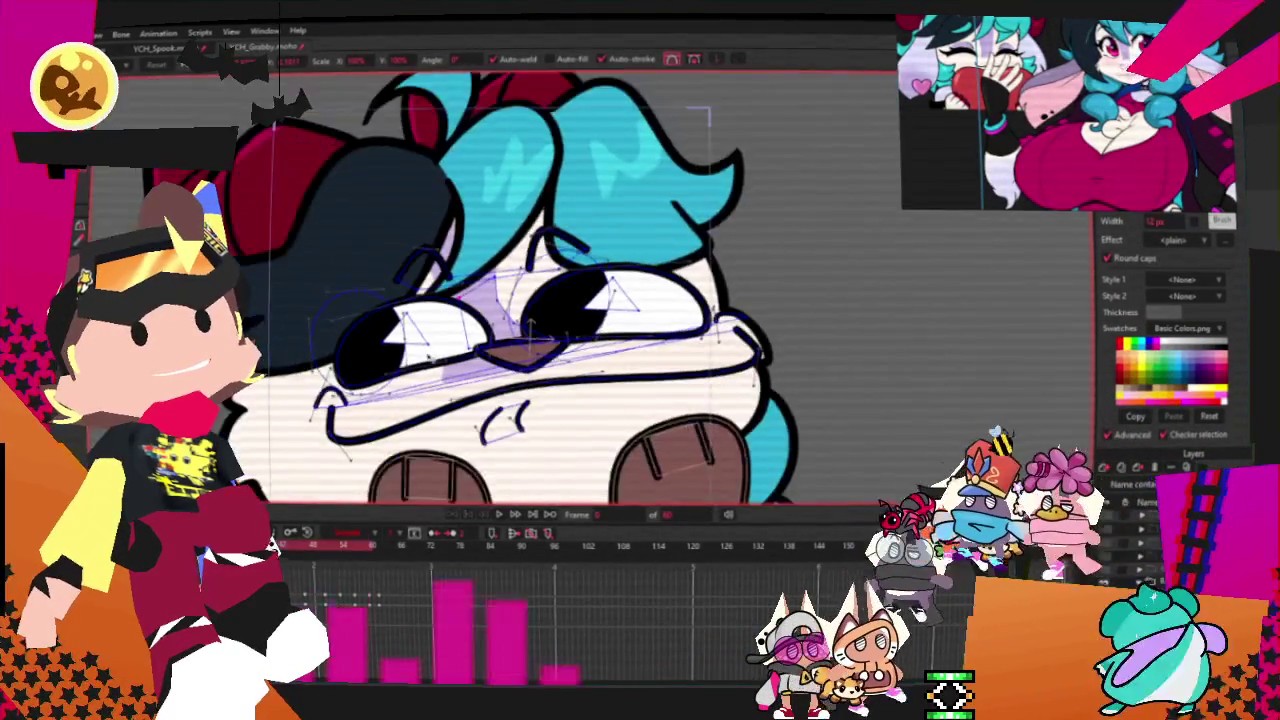
scroll(590, 290, up, 4)
- Refine the shading with the Add Point and Curvature tools, returning to Transform Points
key(a)
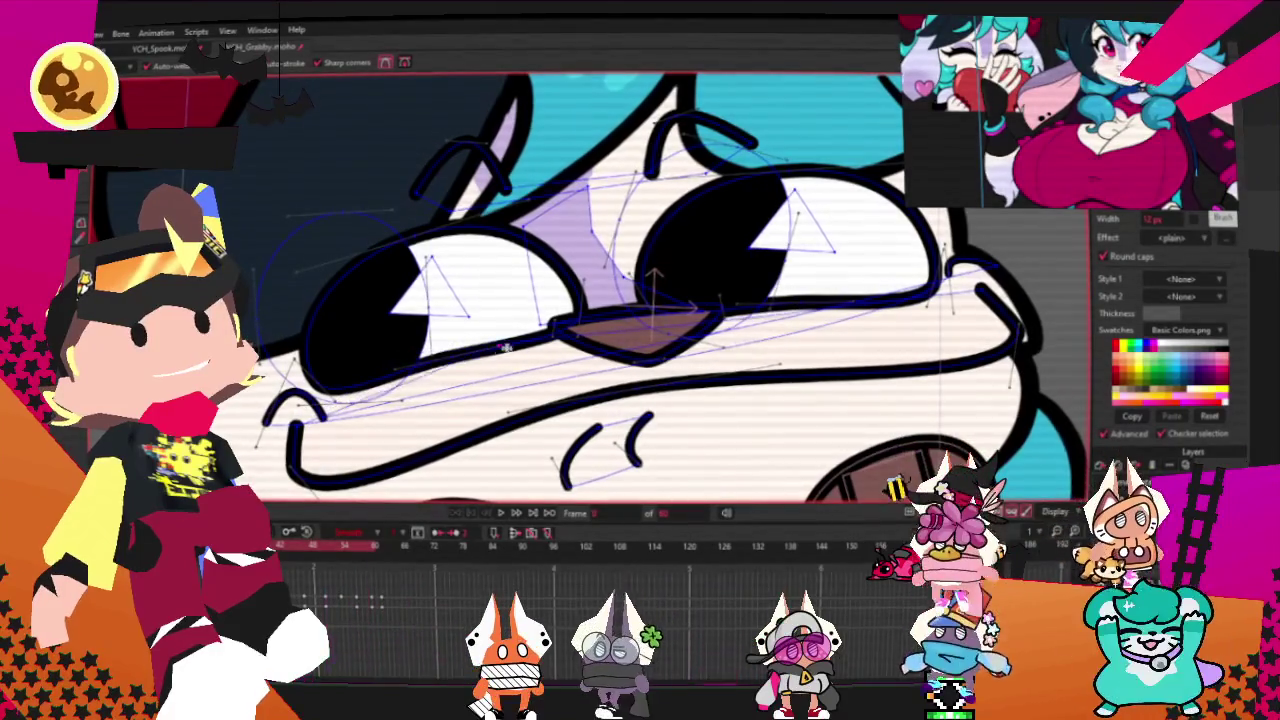
scroll(496, 347, down, 2)
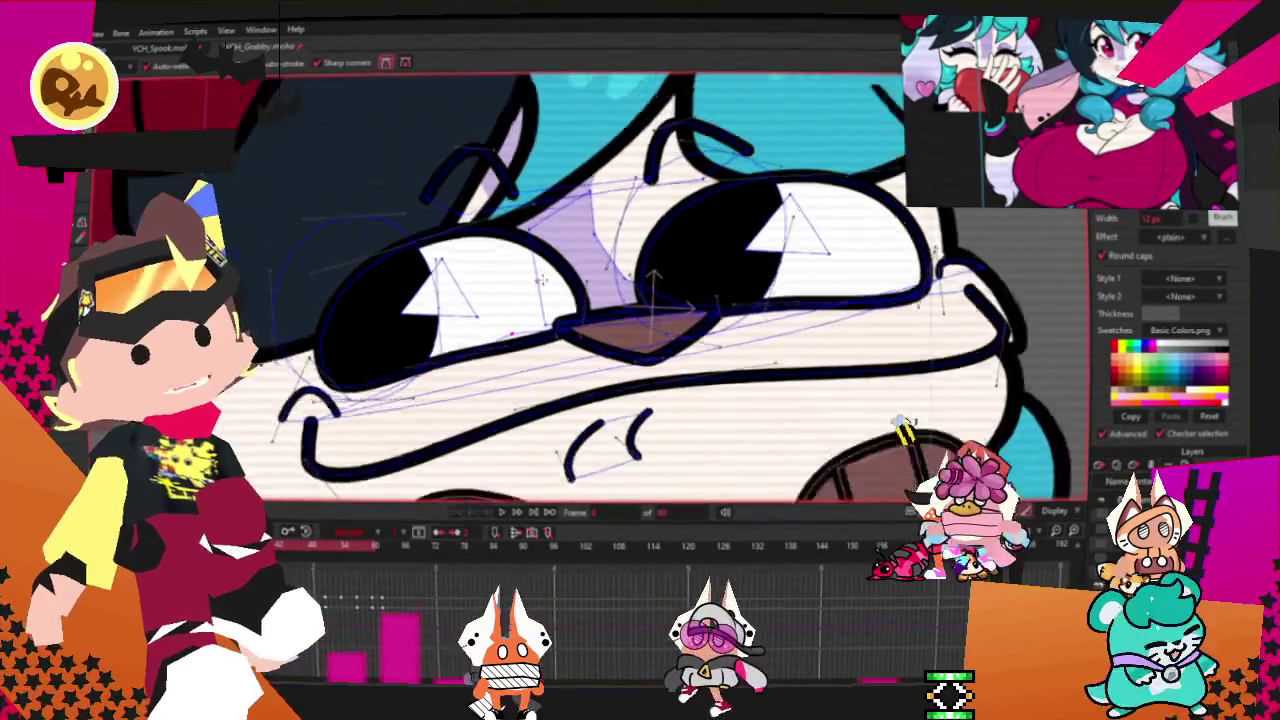
scroll(540, 280, up, 2)
key(c)
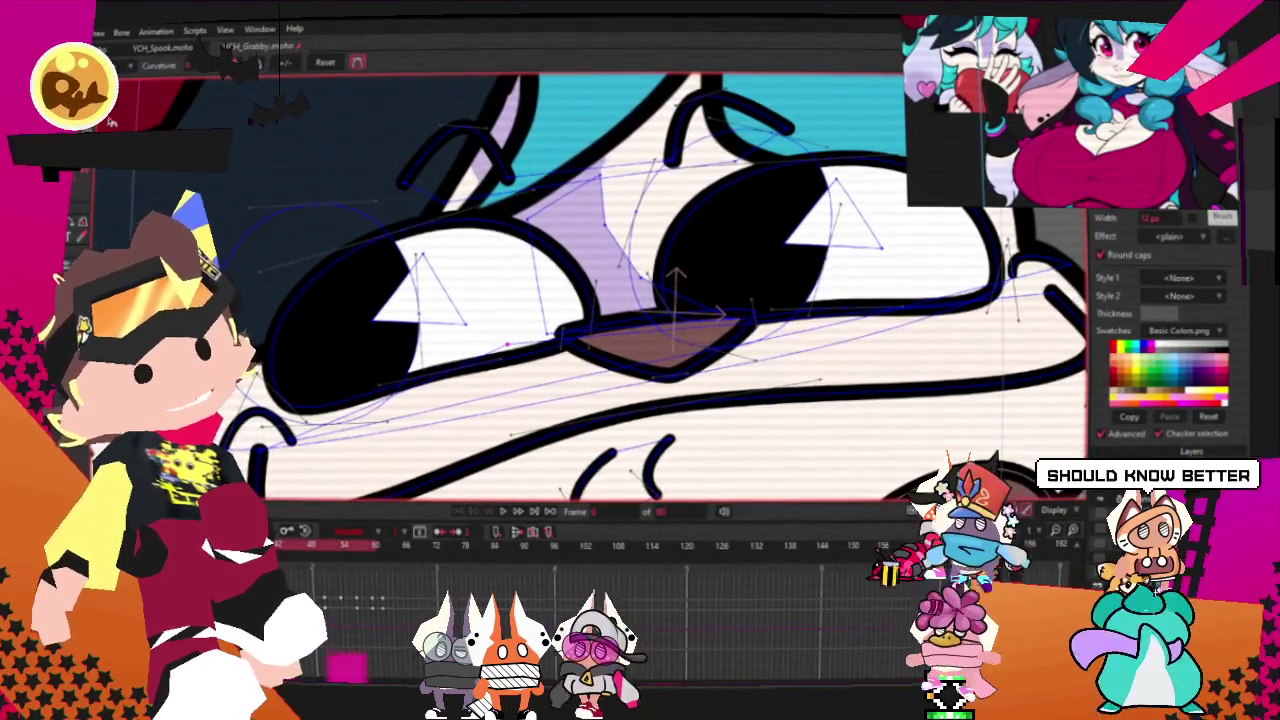
scroll(838, 298, up, 1)
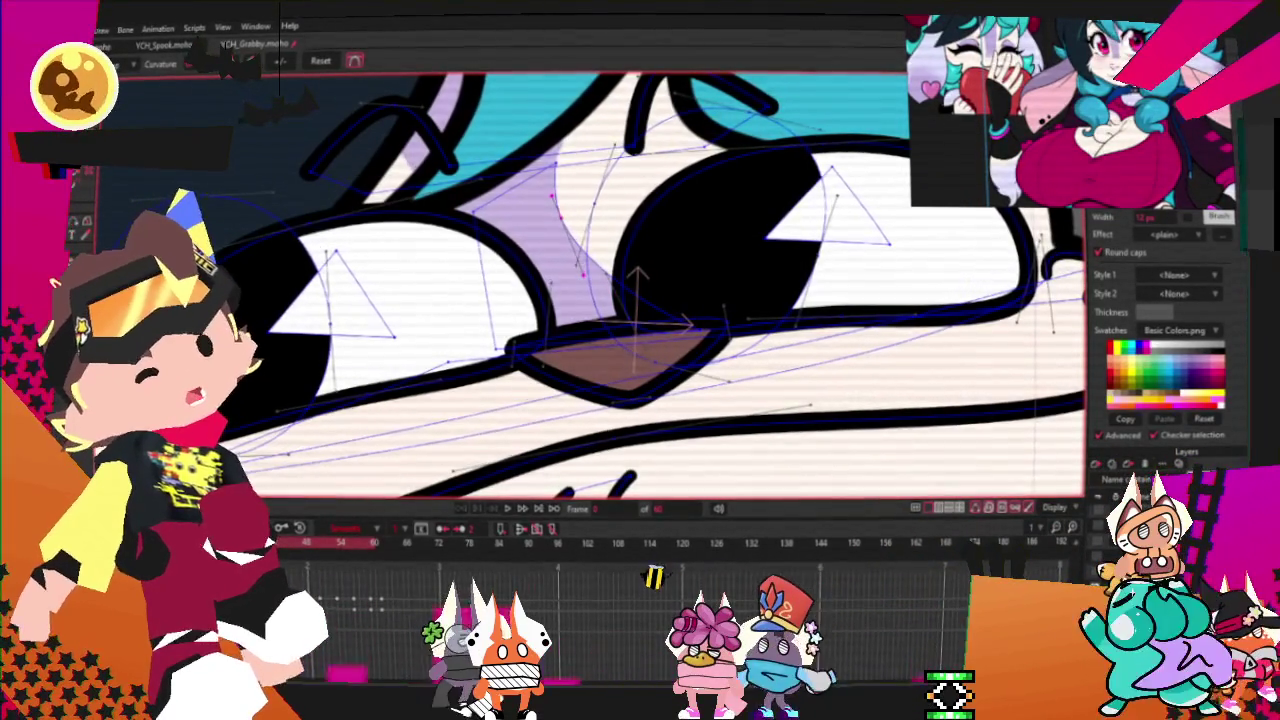
key(t)
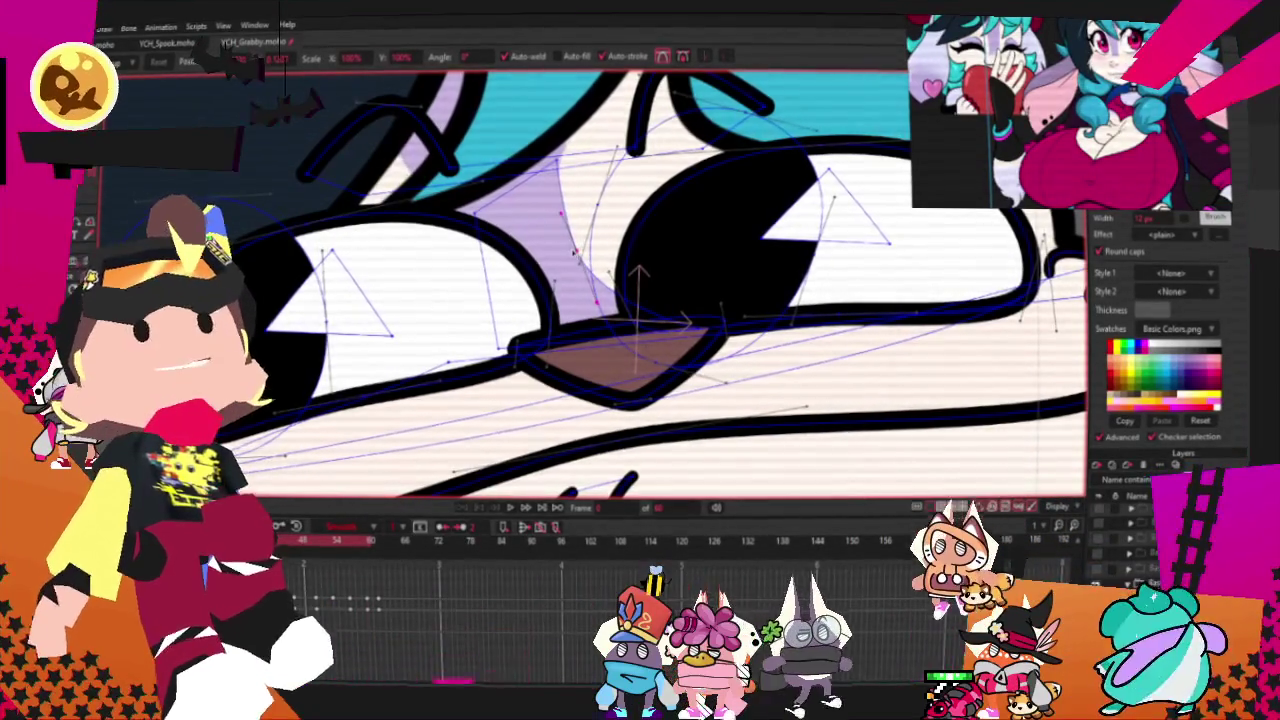
scroll(493, 260, down, 3)
scroll(493, 260, down, 2)
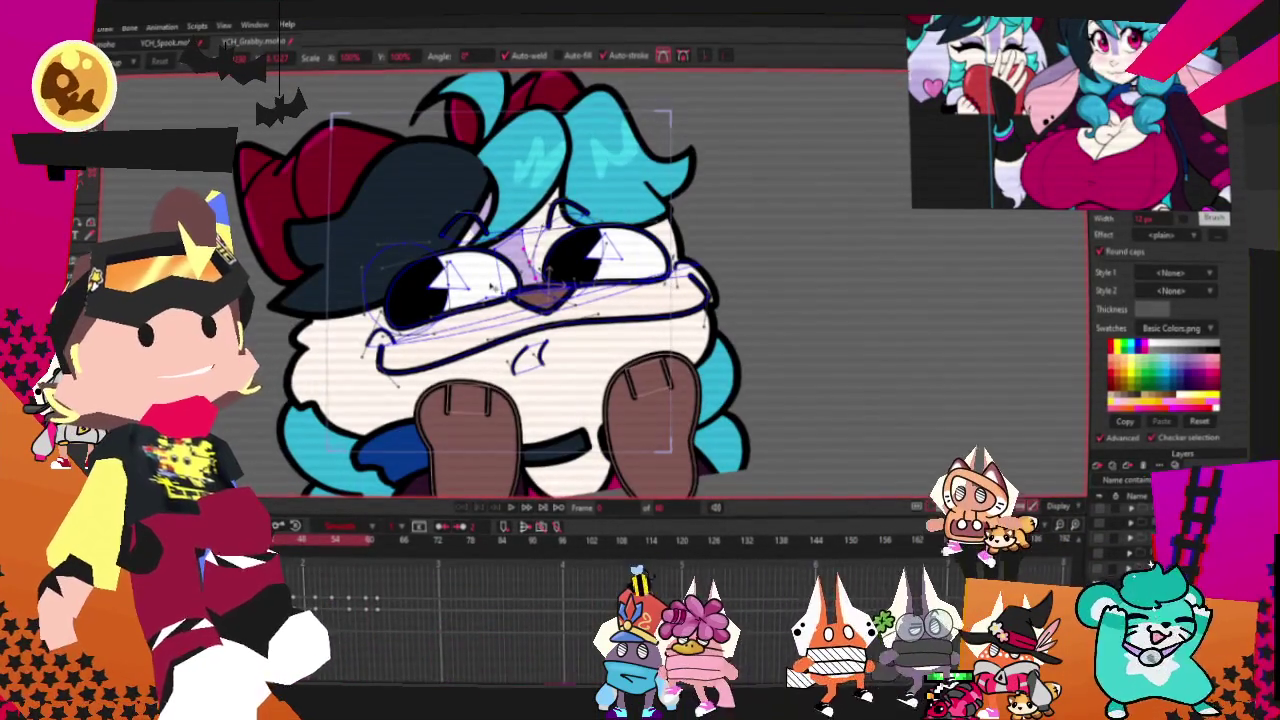
scroll(491, 286, up, 2)
scroll(491, 286, up, 2)
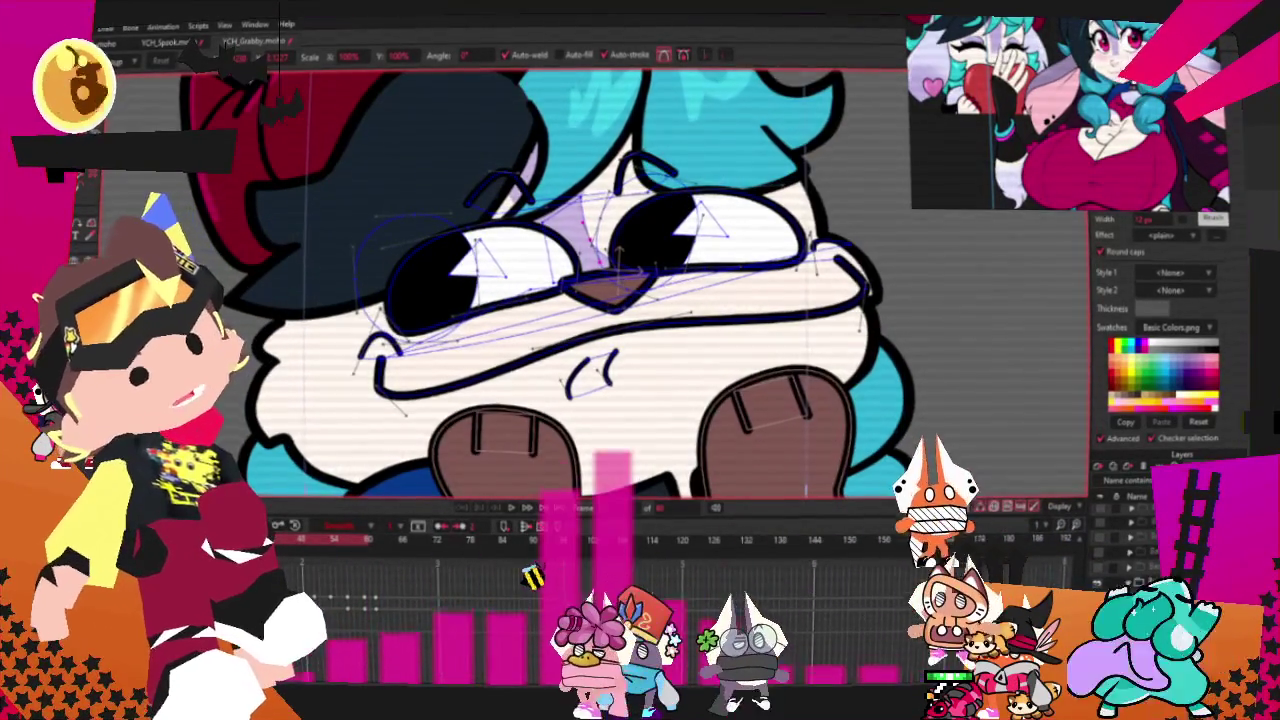
- Select the eyes, give them a red fill, and deselect to review
key(g)
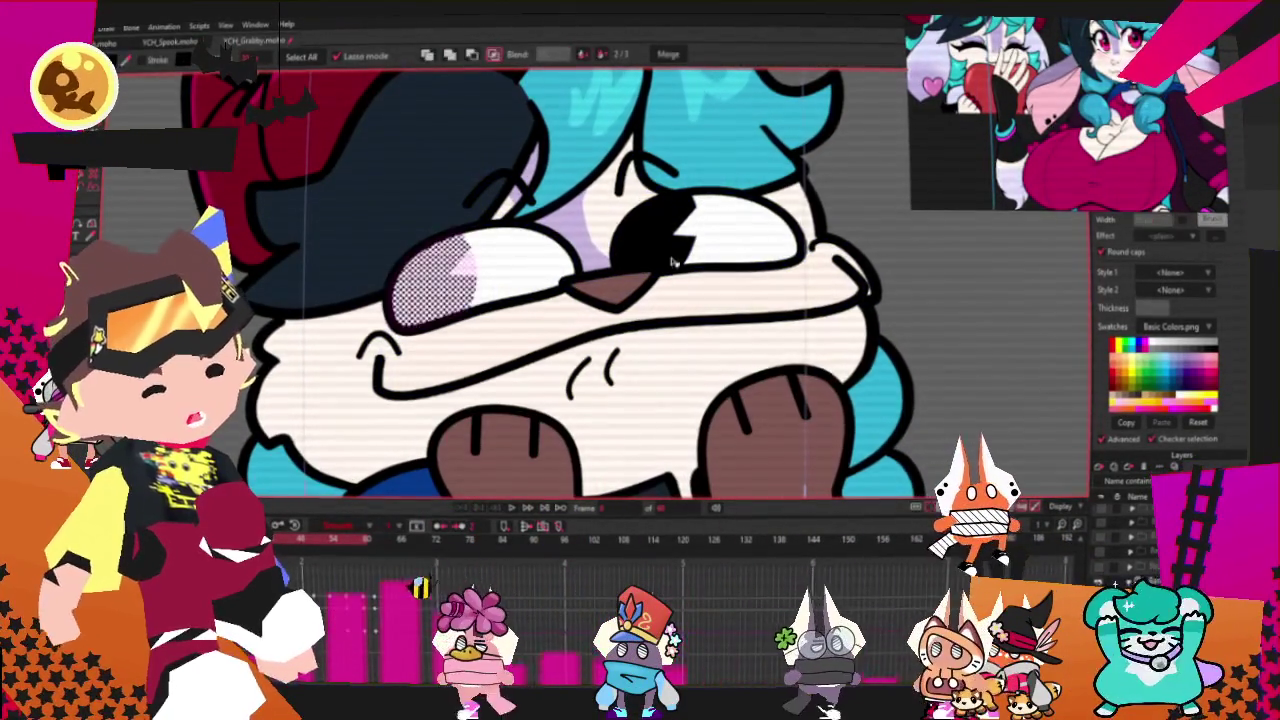
shift+click(667, 268)
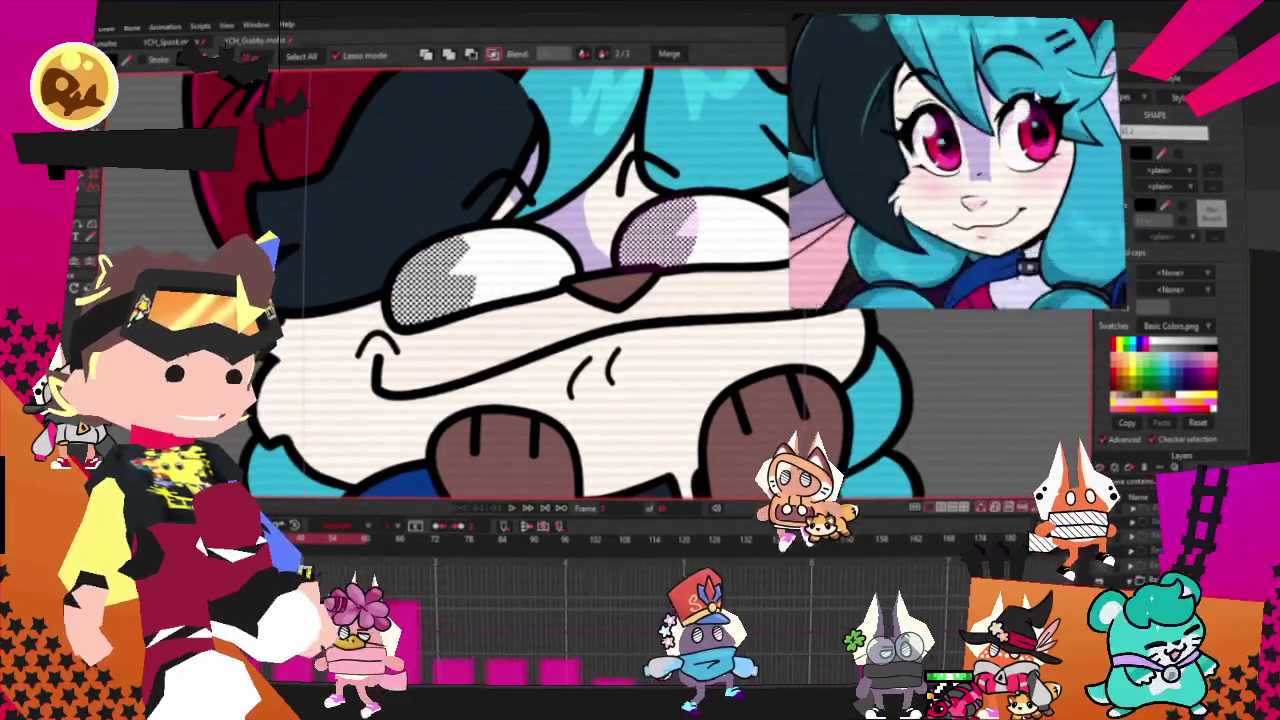
click(1120, 343)
key(ctrl+d)
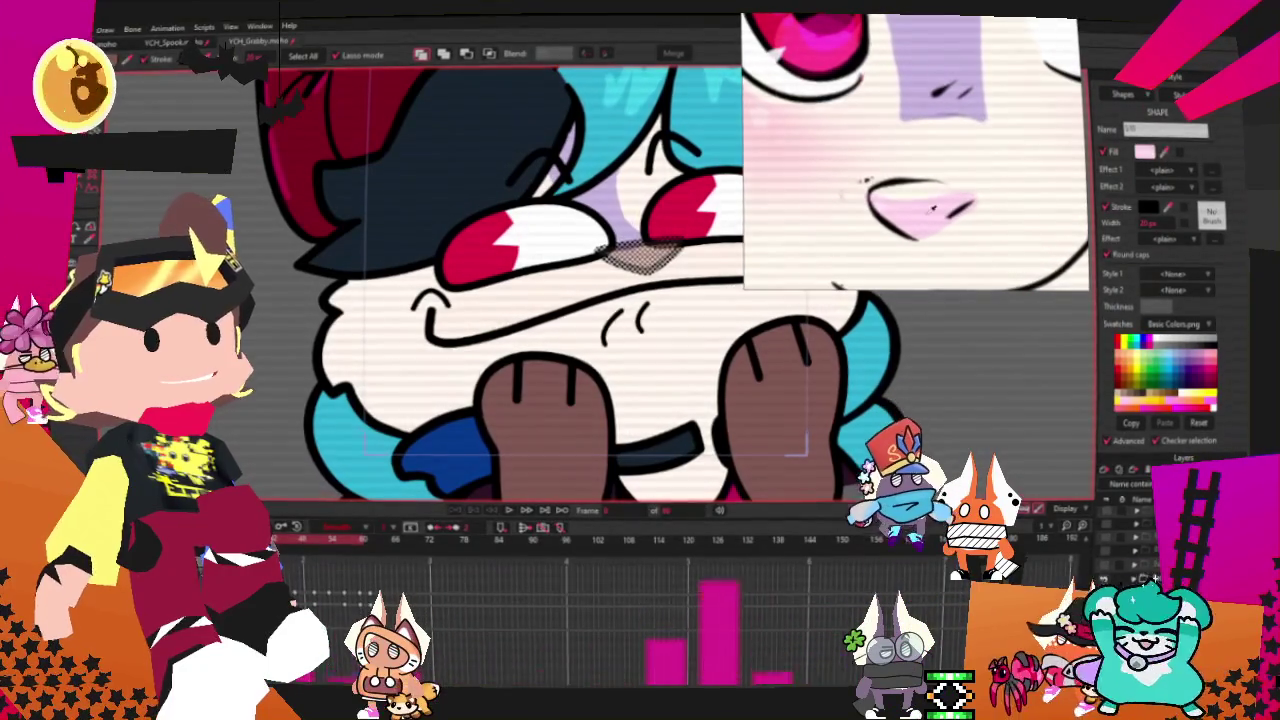
- Pull the nose outline's end down-right, then scale and reposition the nose shape
scroll(700, 280, up, 1)
scroll(600, 260, up, 2)
scroll(478, 244, up, 3)
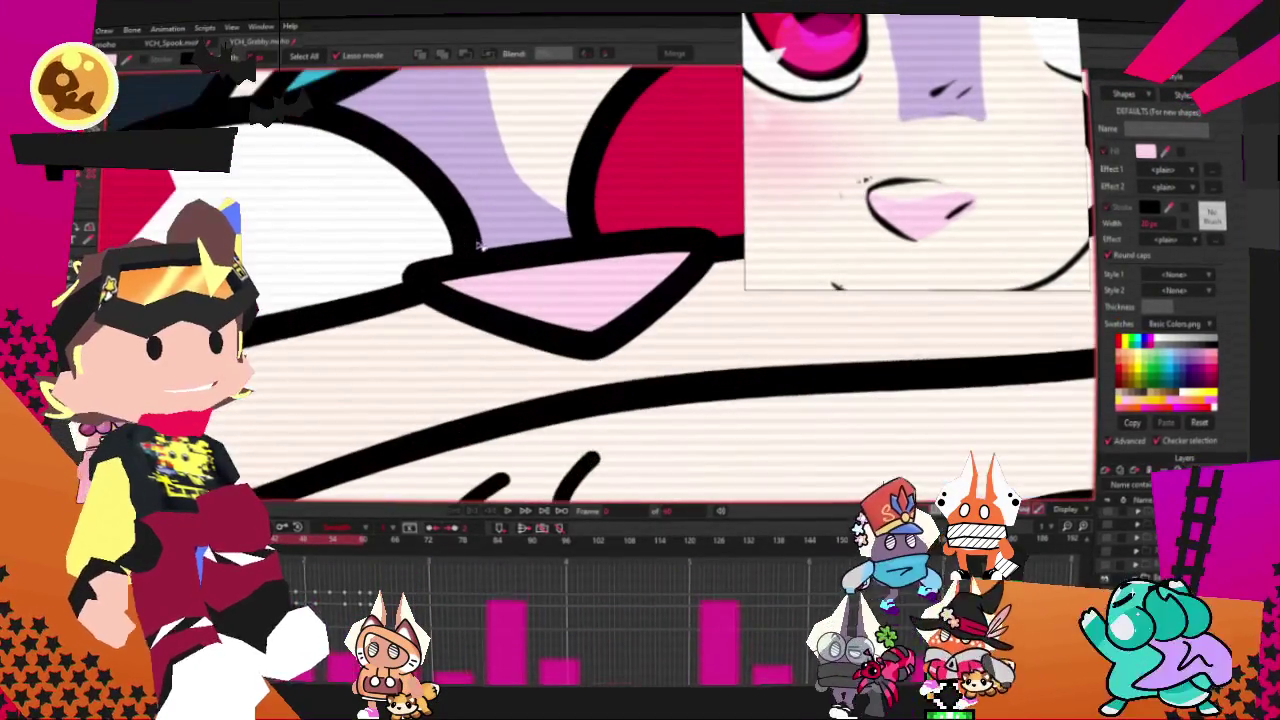
key(ctrl+a)
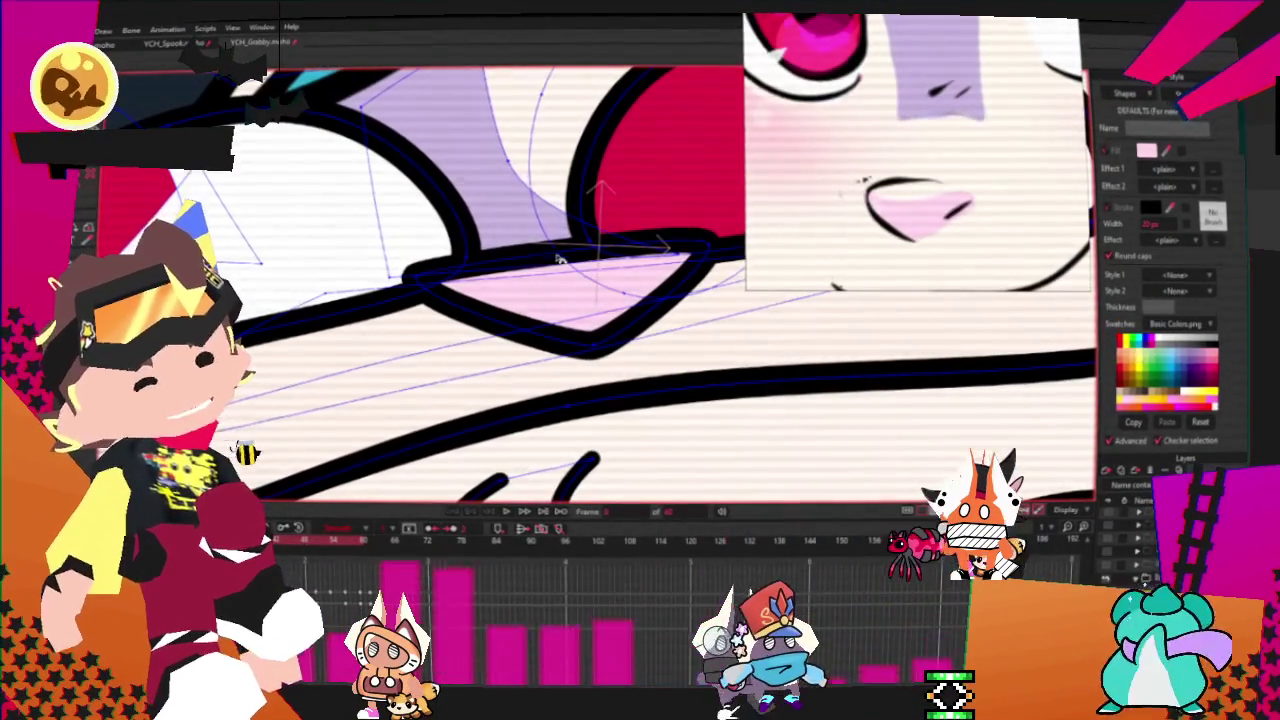
scroll(543, 257, down, 1)
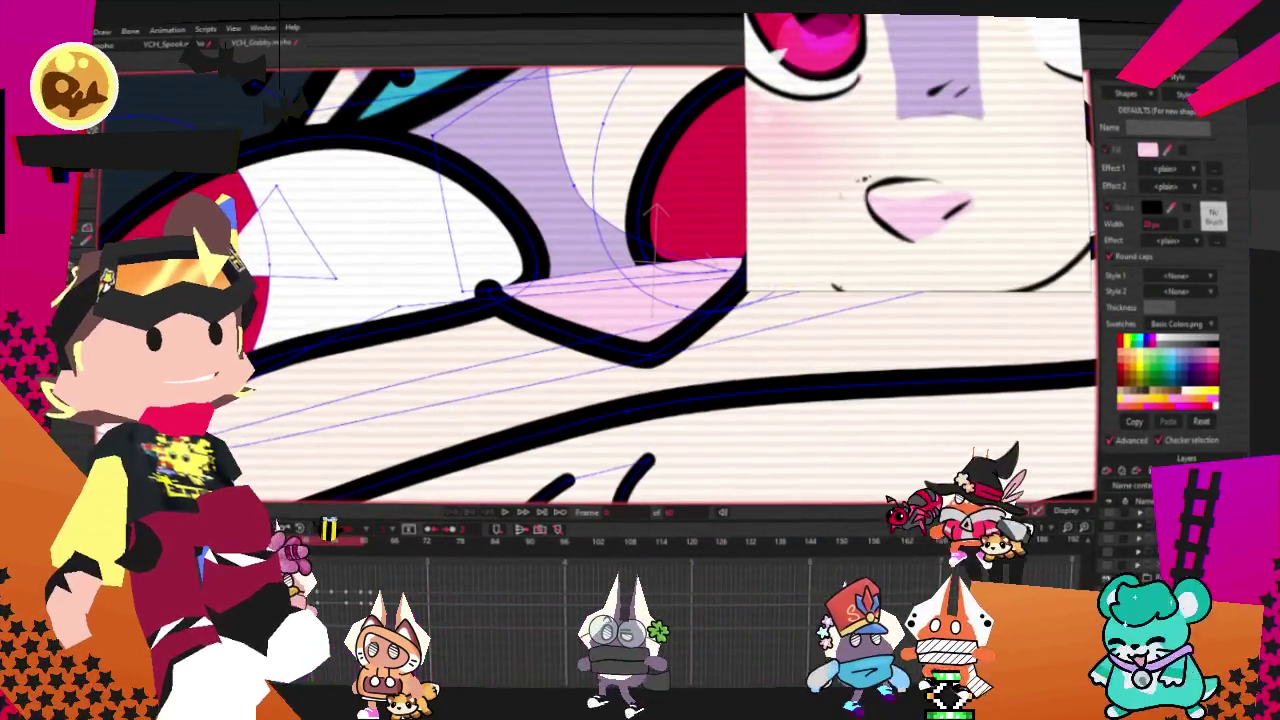
mouse_move(490, 301)
mouse_down()
mouse_move(548, 330)
mouse_move(684, 314)
mouse_up()
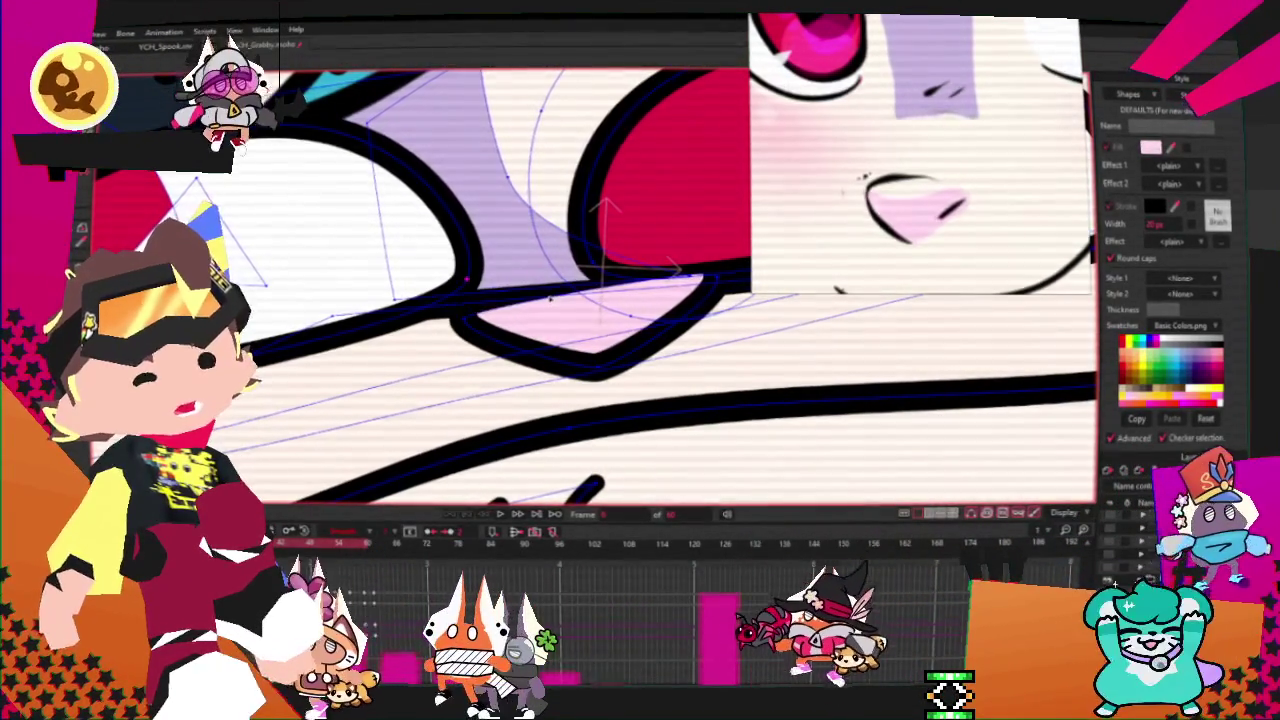
drag(550, 299, 509, 317)
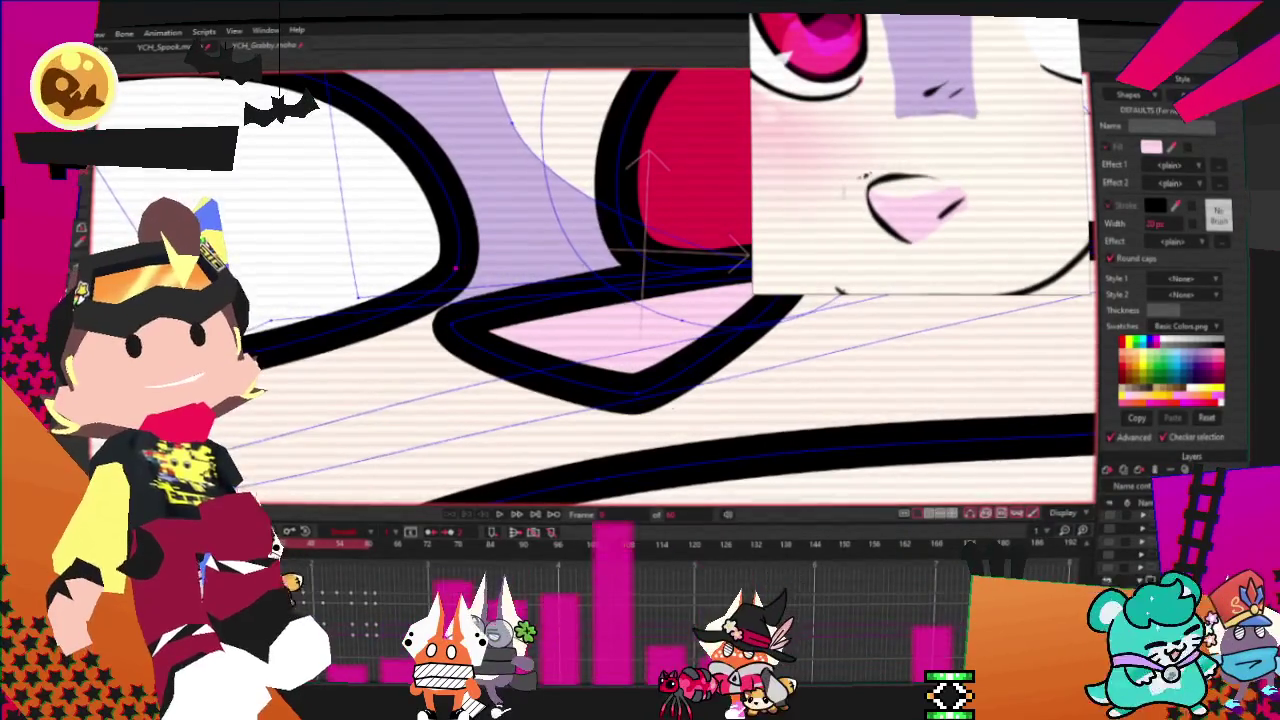
drag(329, 224, 671, 266)
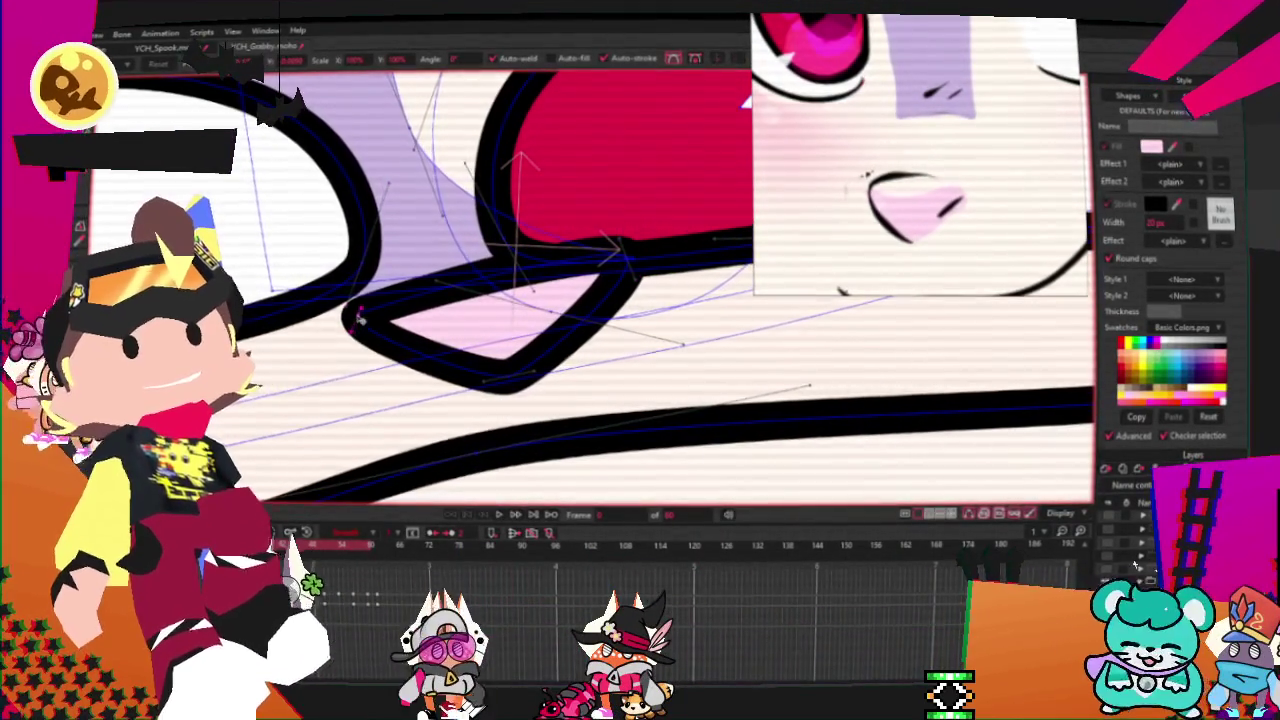
drag(358, 295, 868, 238)
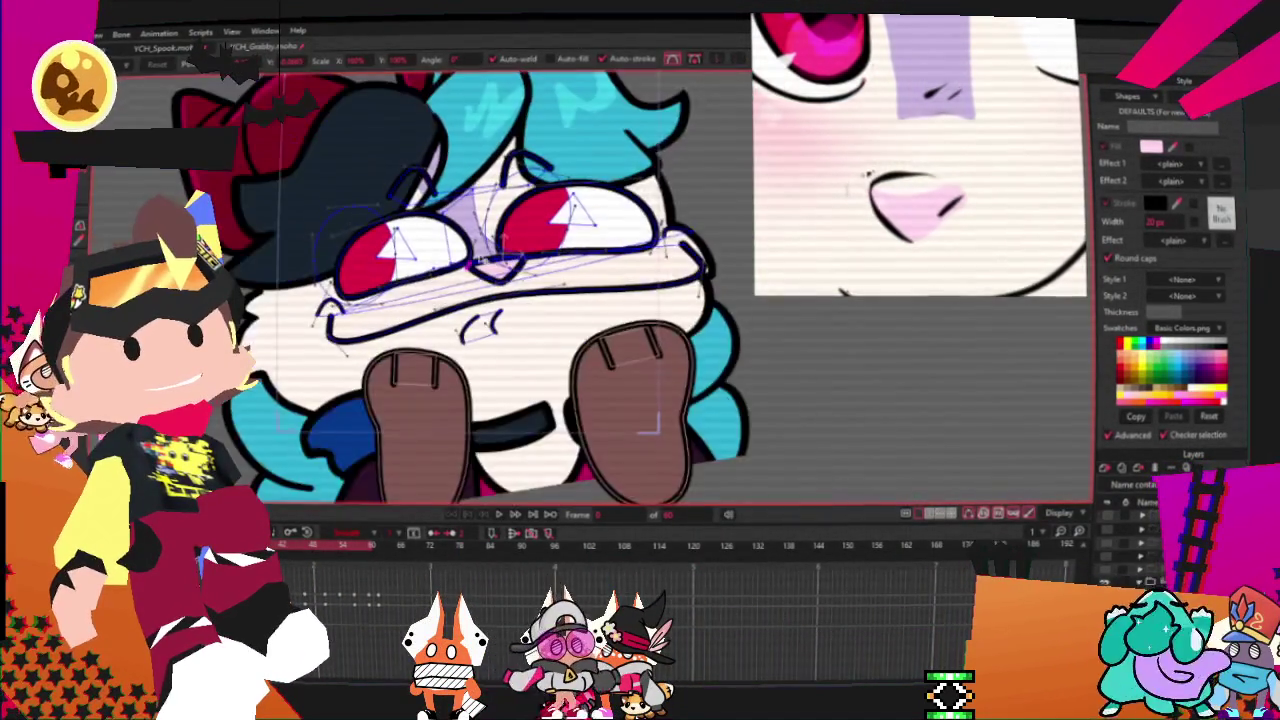
scroll(518, 313, down, 3)
- Select both brown paws and make them solid black
scroll(518, 313, down, 3)
scroll(510, 290, up, 2)
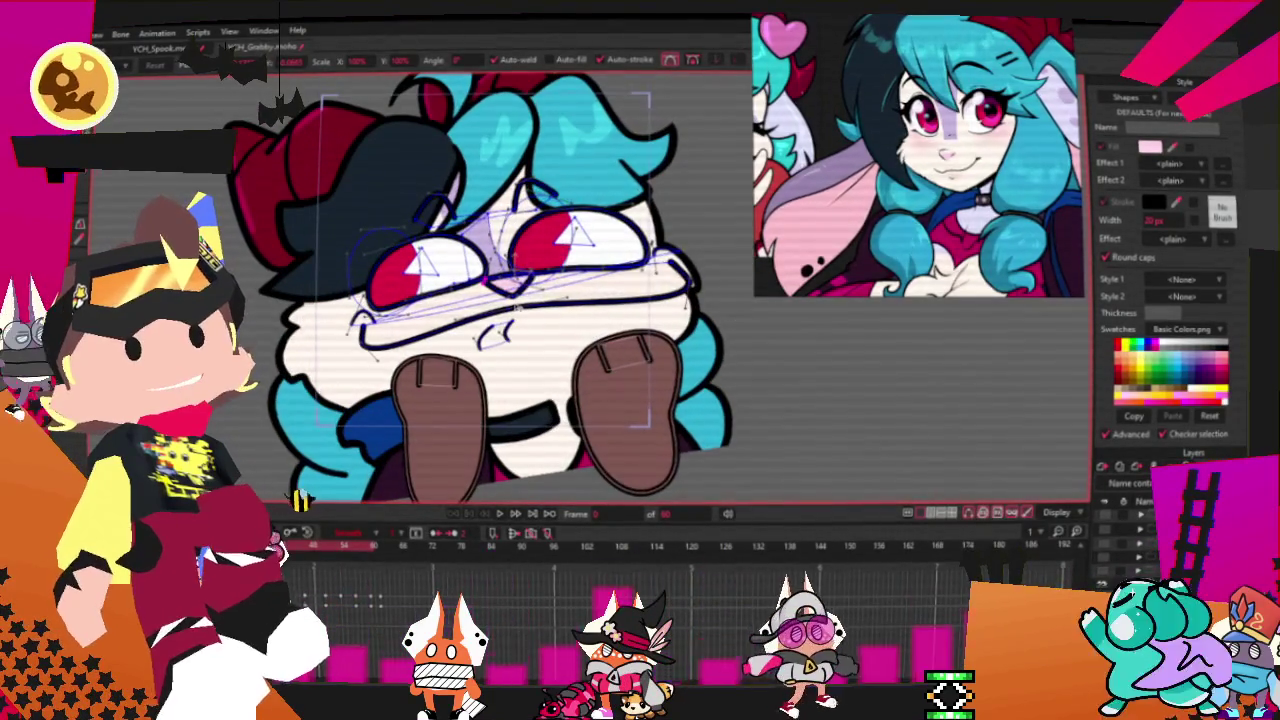
scroll(944, 208, down, 5)
scroll(980, 256, up, 5)
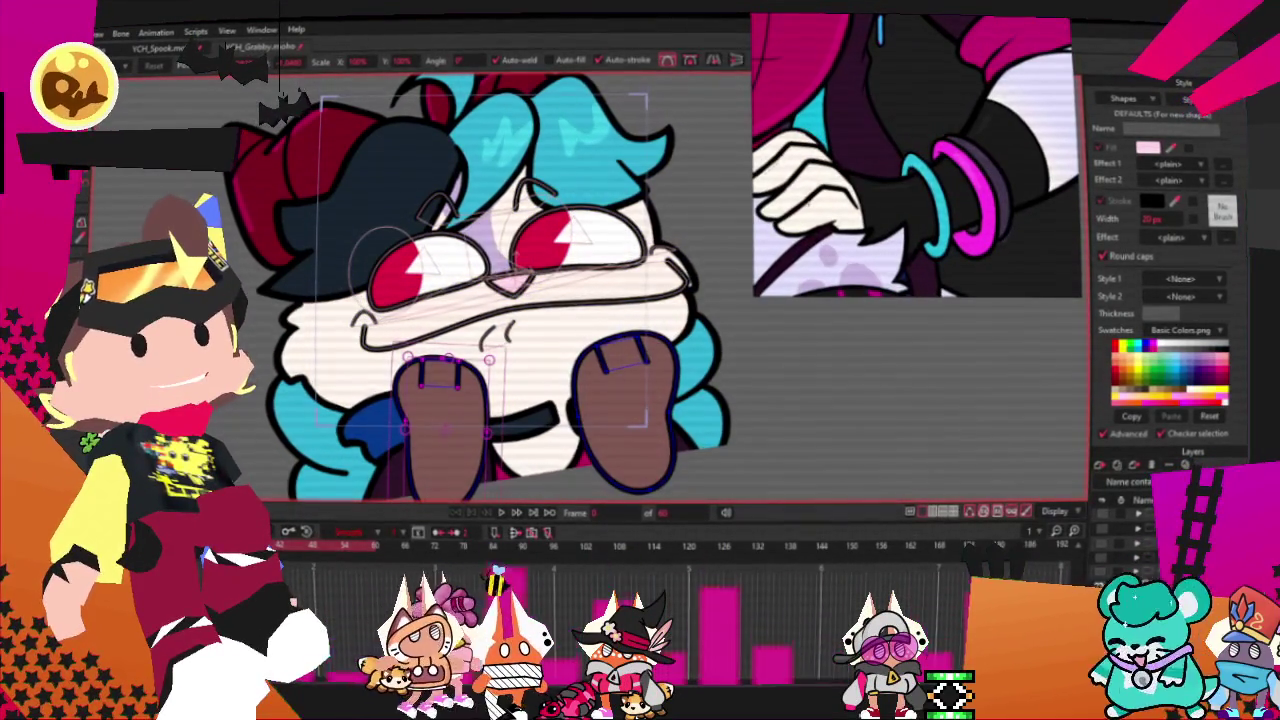
key(g)
drag(465, 408, 435, 425)
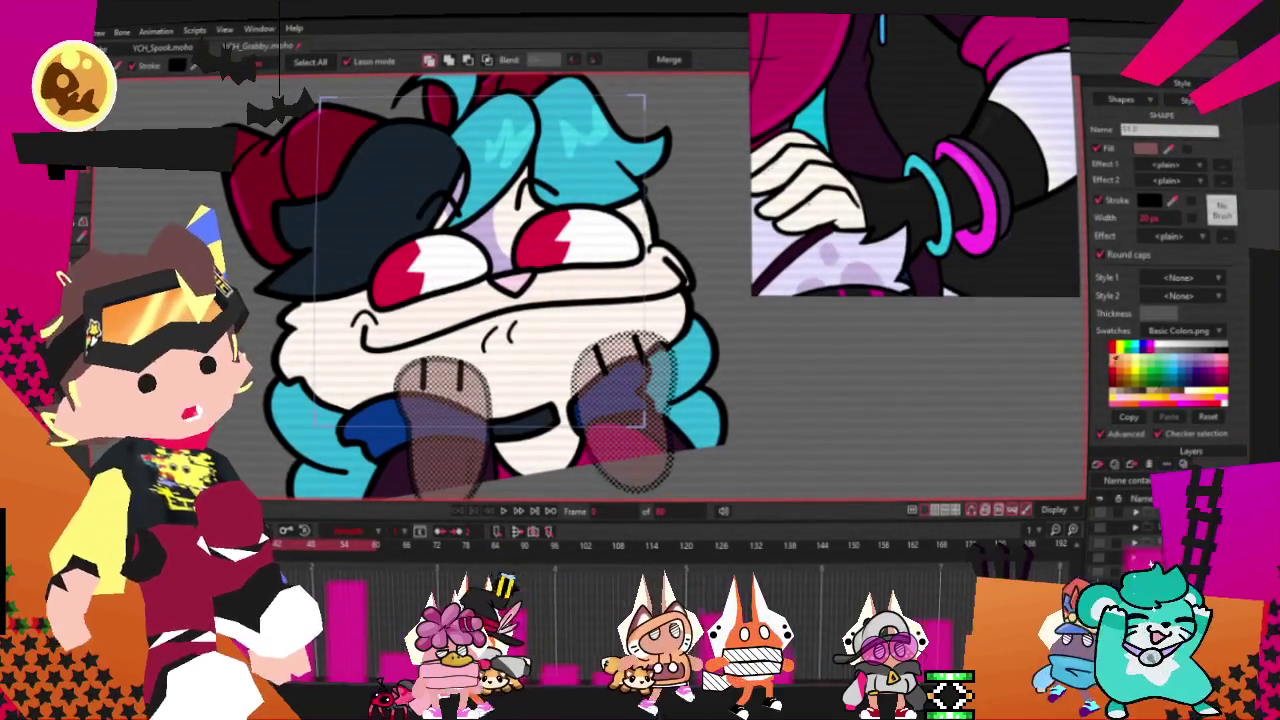
key(Escape)
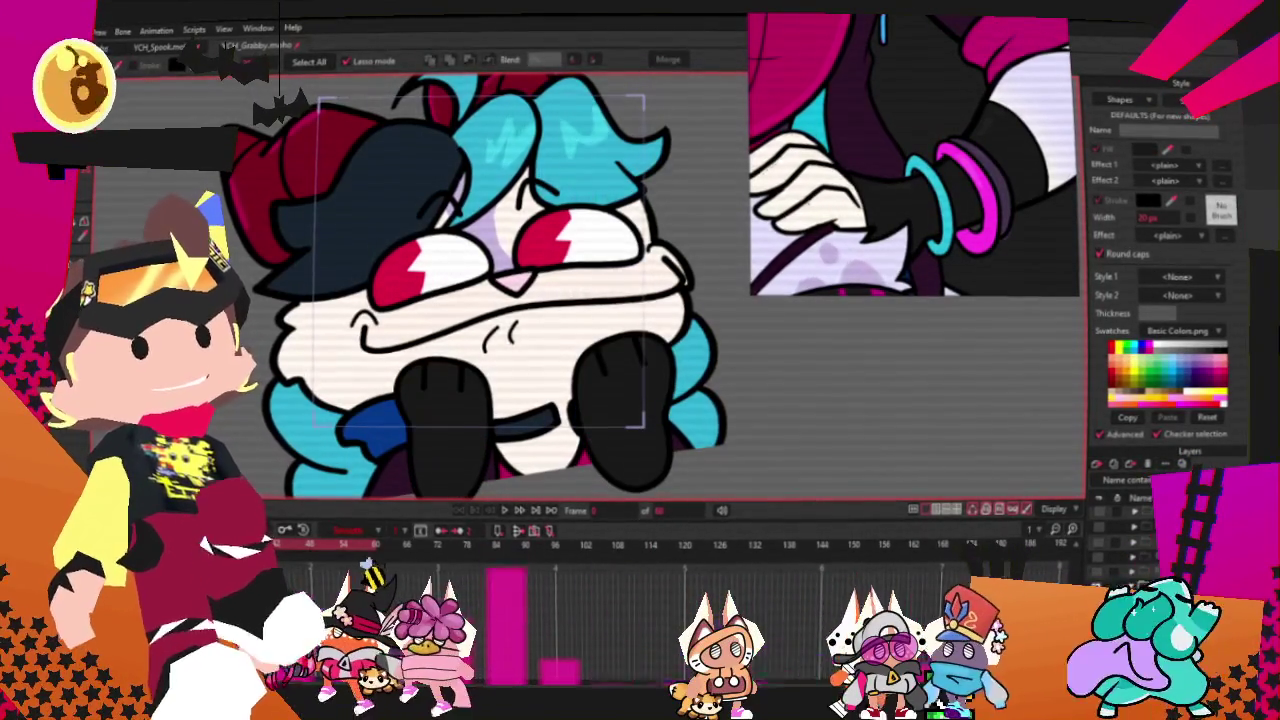
- Draw an oval over the left paw, then undo it
key(r)
drag(335, 330, 513, 429)
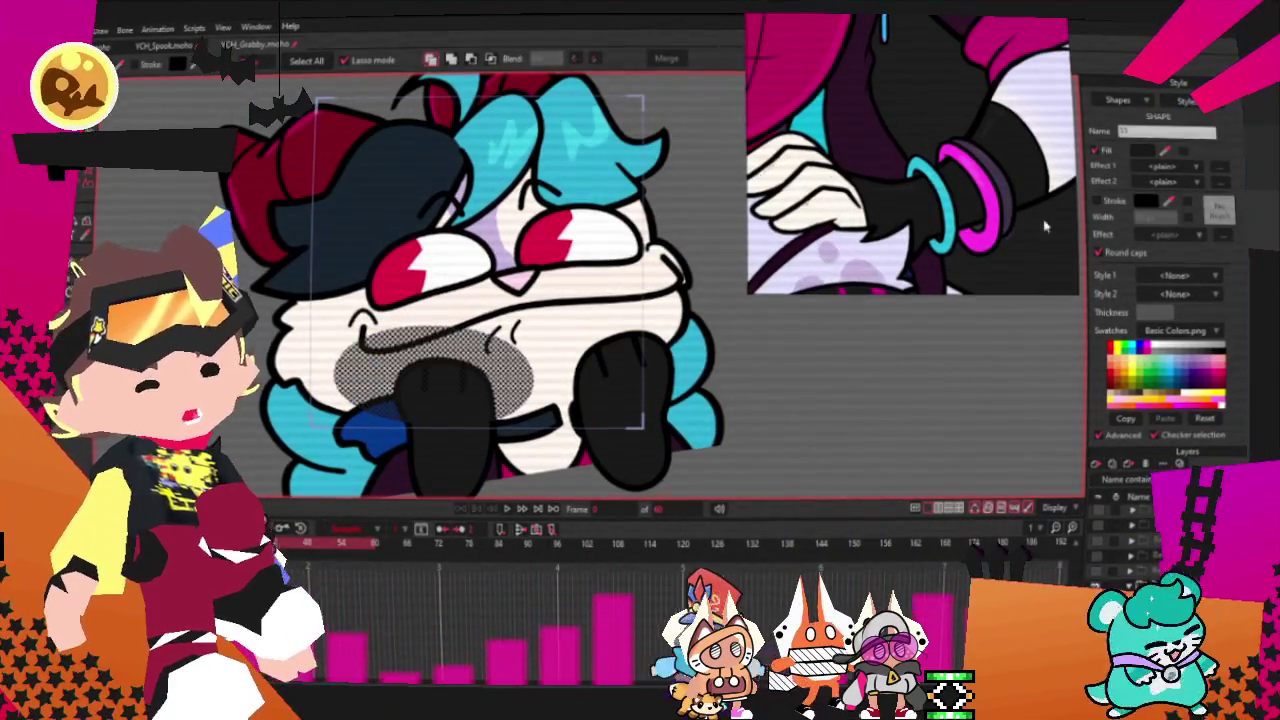
key(ctrl+z)
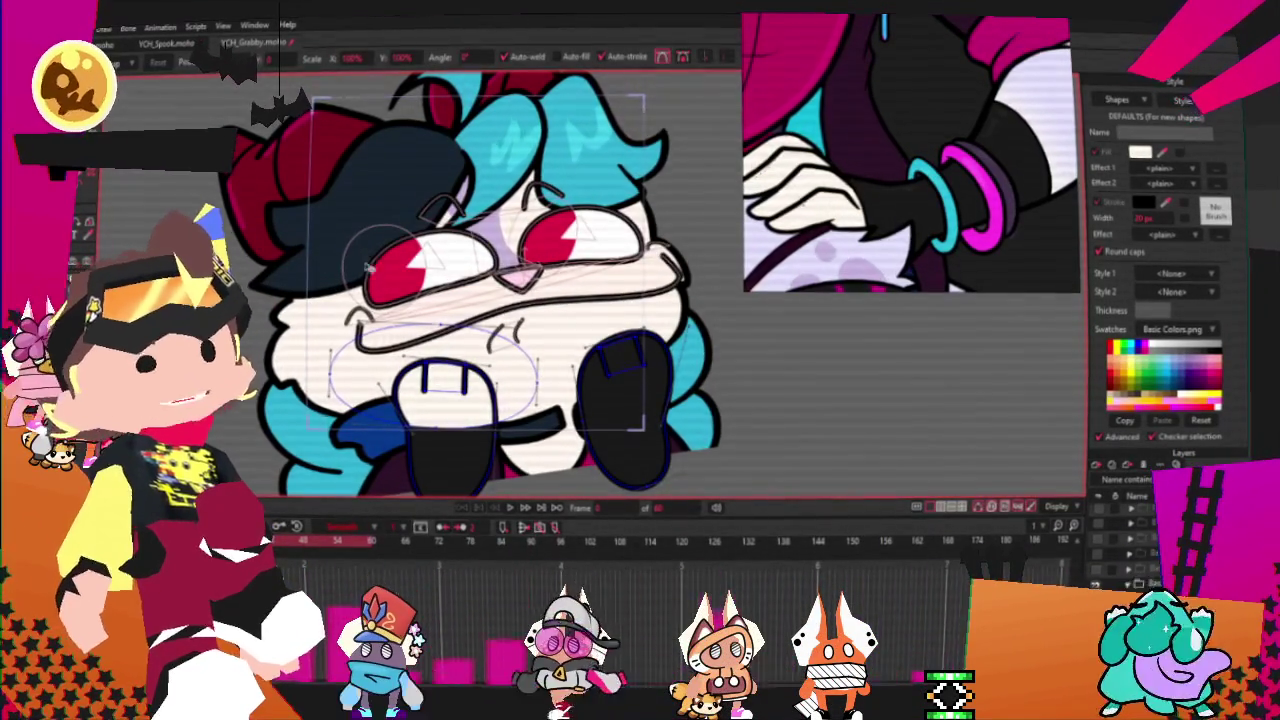
- Reshape the ellipse to fit the paw tip and delete the black shape hiding the right tip
scroll(417, 418, up, 5)
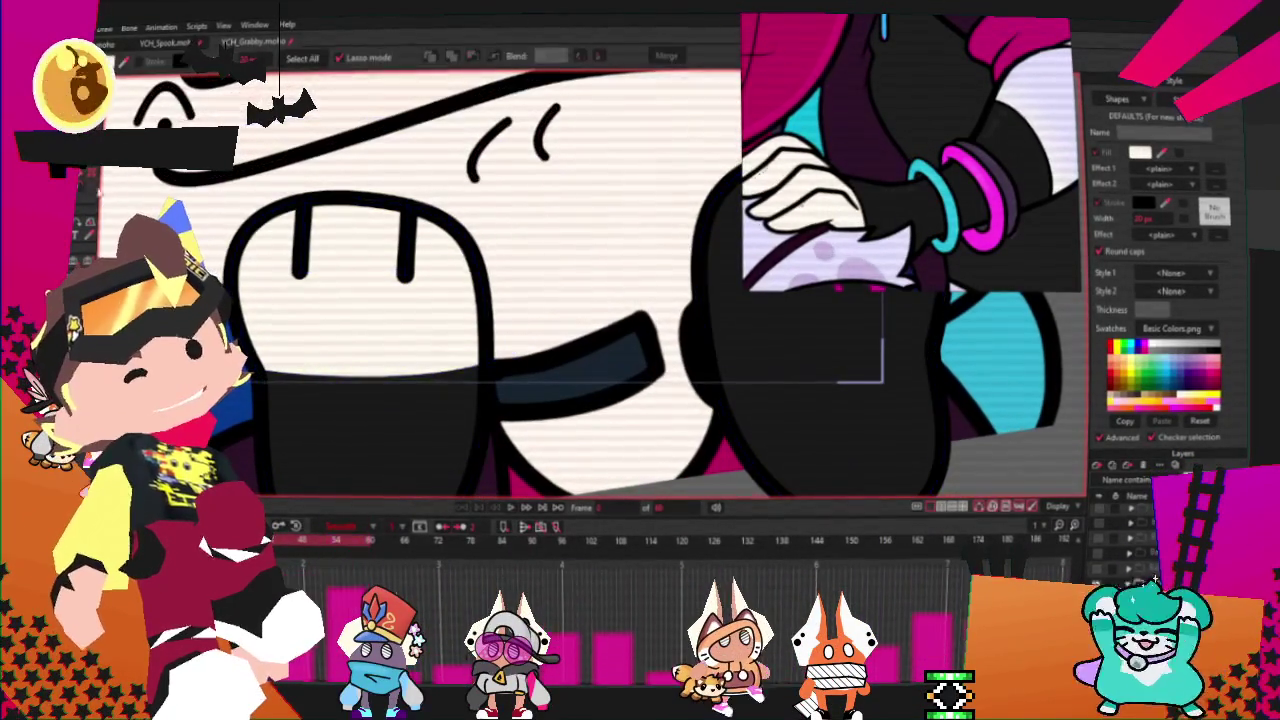
scroll(520, 372, down, 5)
scroll(549, 428, up, 5)
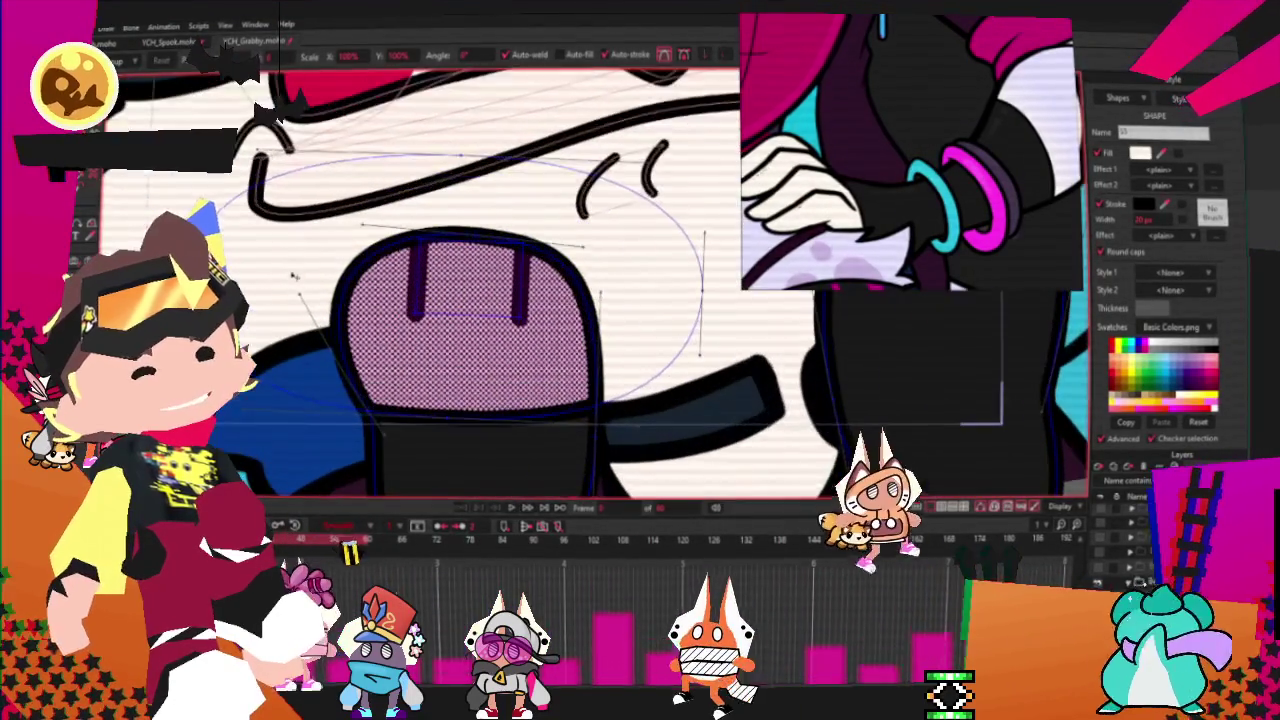
drag(200, 285, 265, 268)
drag(464, 297, 590, 357)
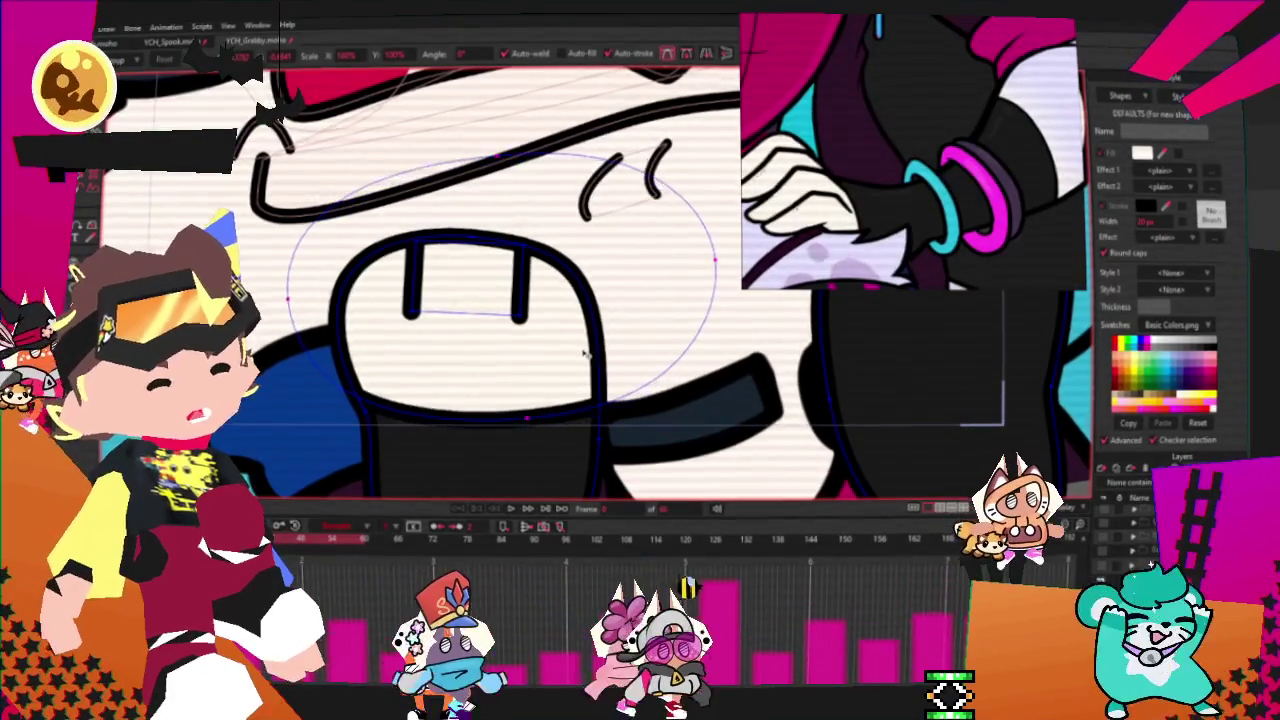
scroll(660, 332, down, 3)
scroll(660, 332, up, 3)
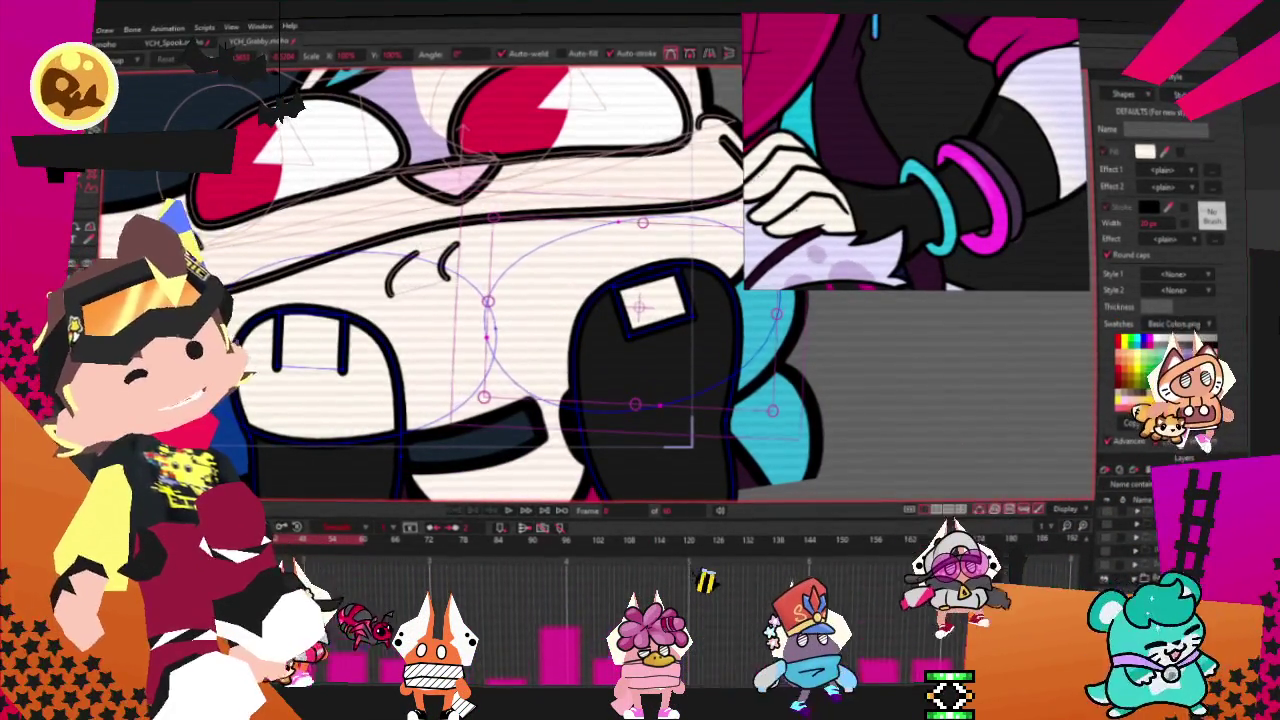
key(g)
scroll(511, 340, down, 2)
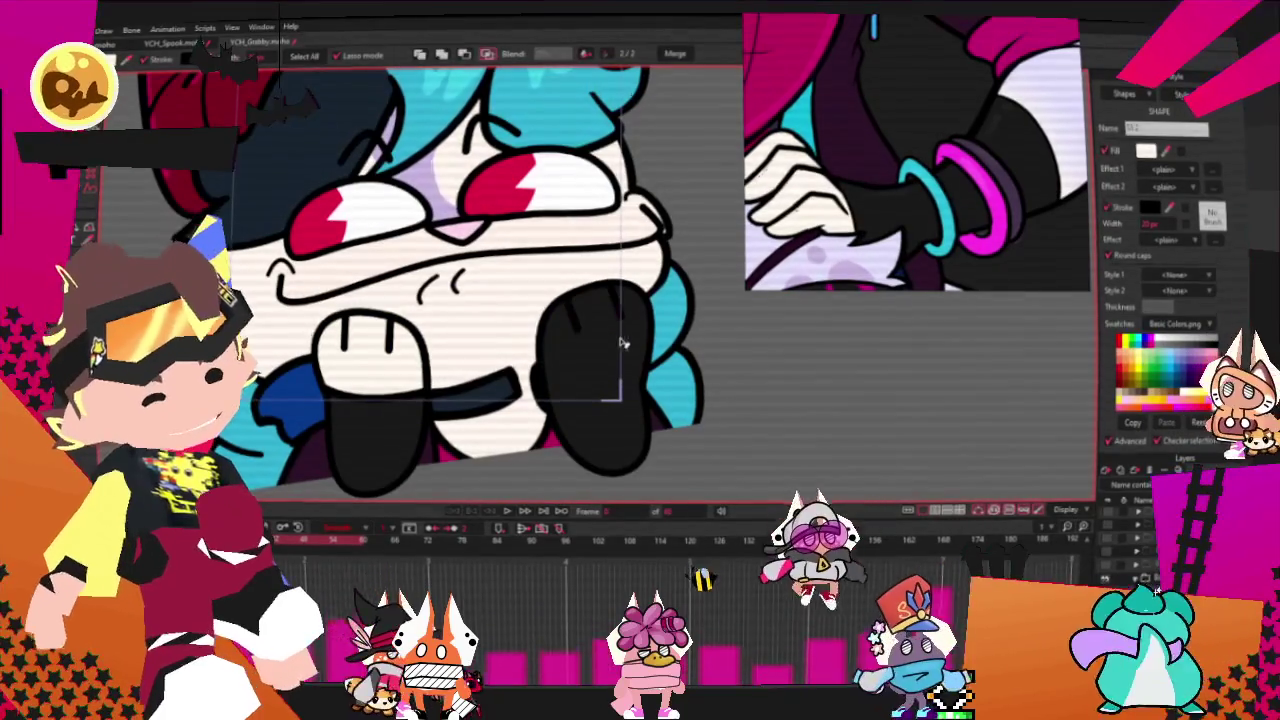
key(Delete)
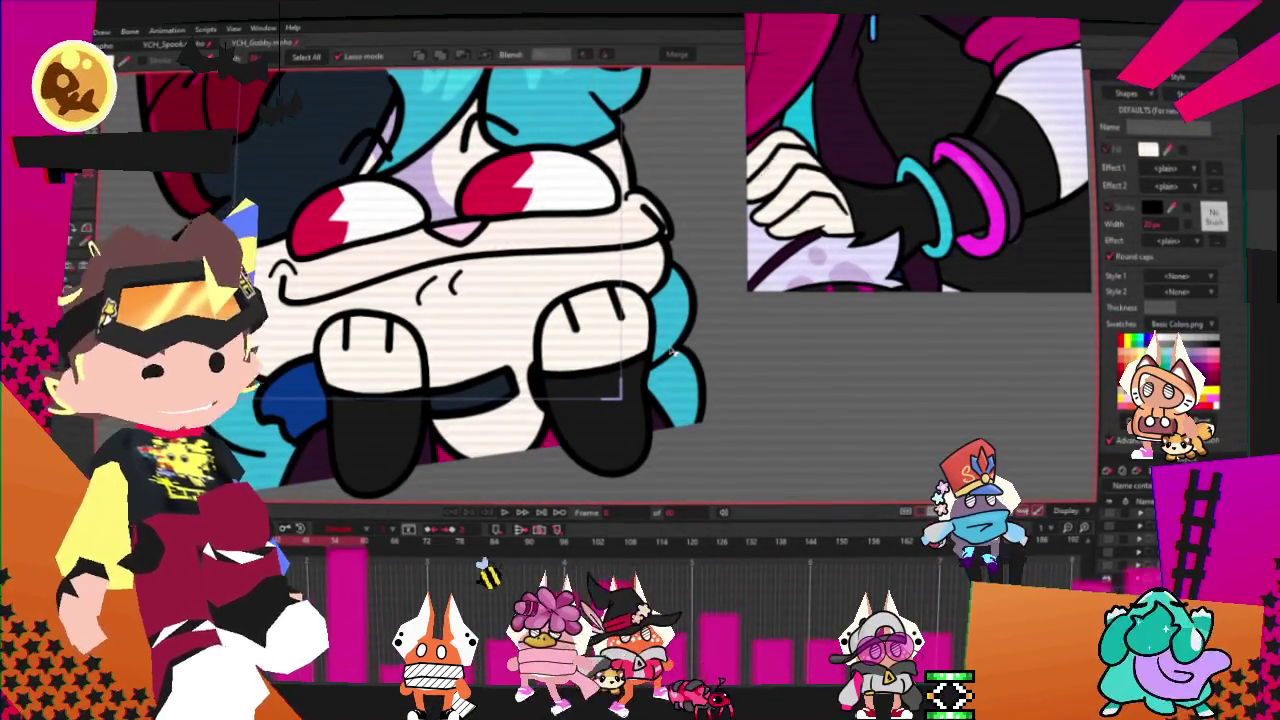
- Play the animation to check the paws, then stop it
click(748, 570)
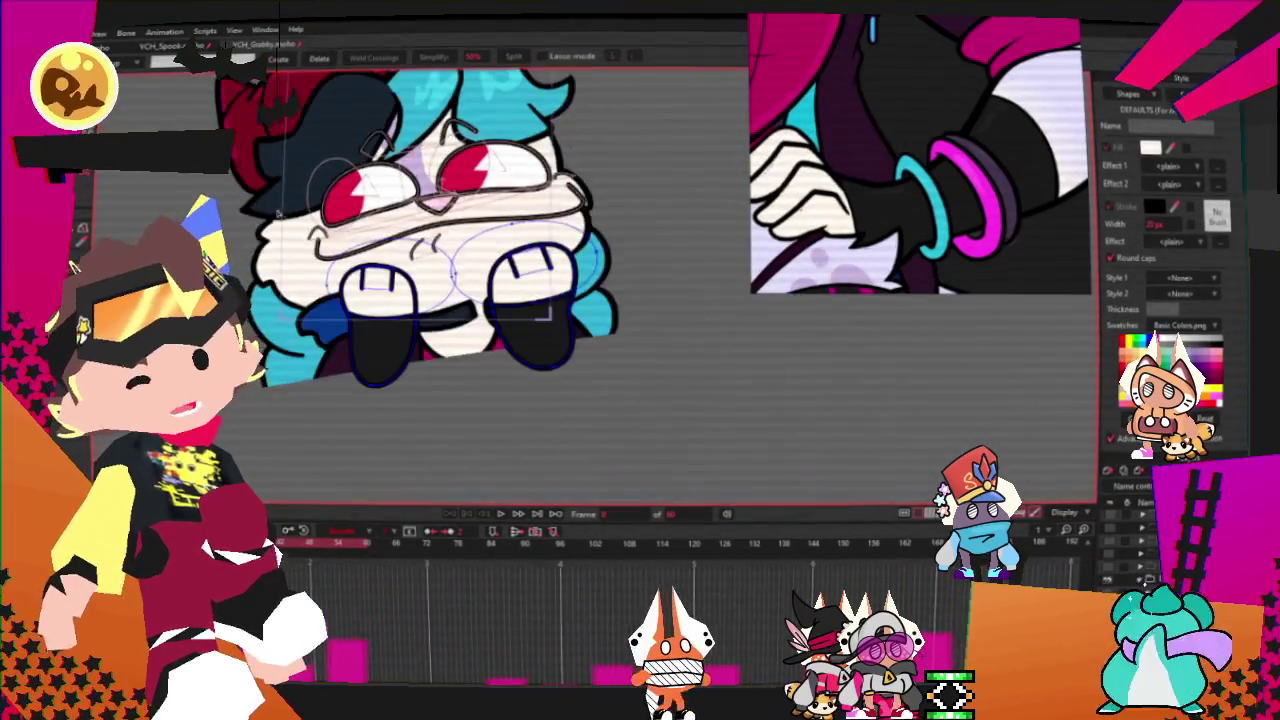
scroll(452, 268, up, 5)
scroll(453, 270, down, 3)
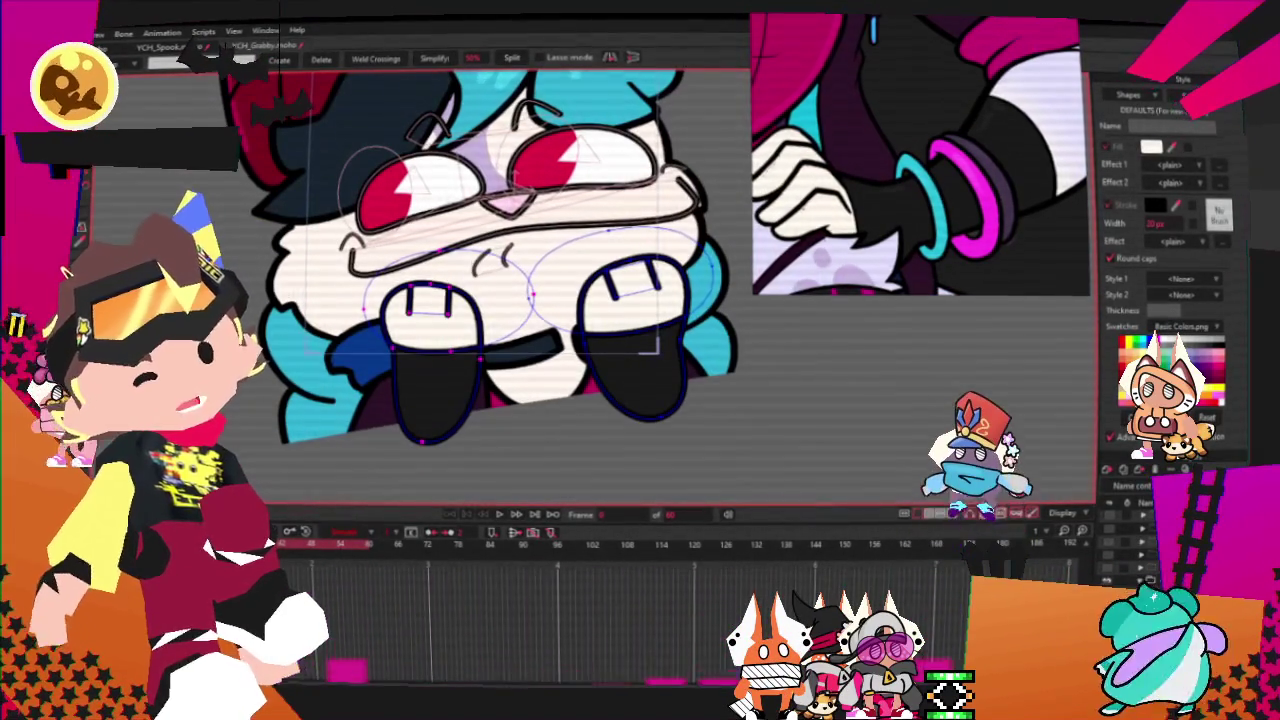
scroll(455, 337, up, 3)
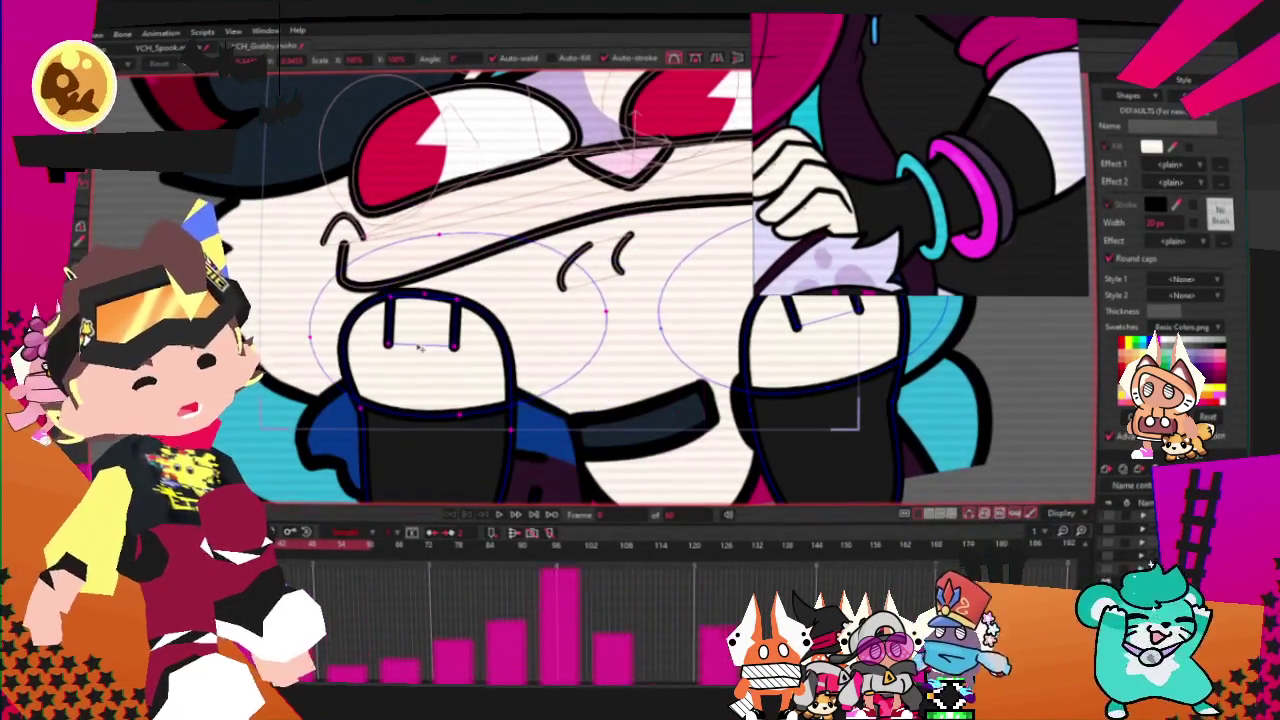
scroll(420, 347, down, 2)
scroll(457, 422, up, 1)
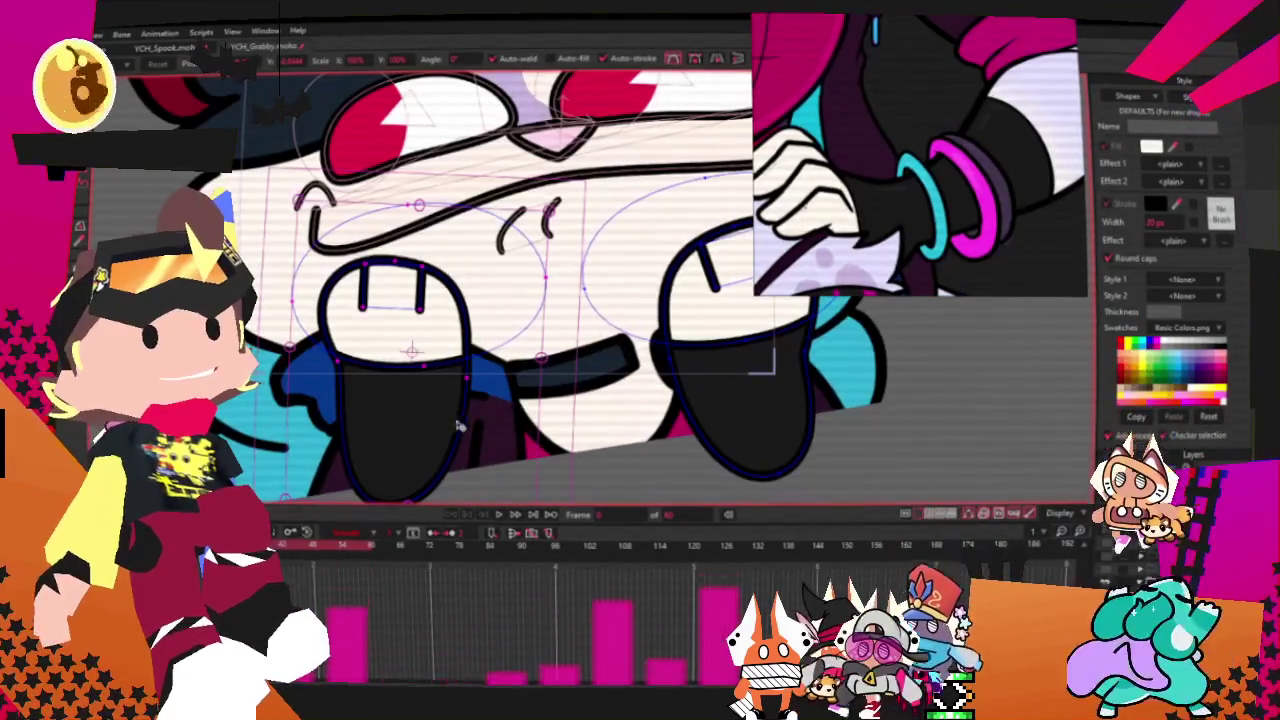
scroll(486, 402, down, 2)
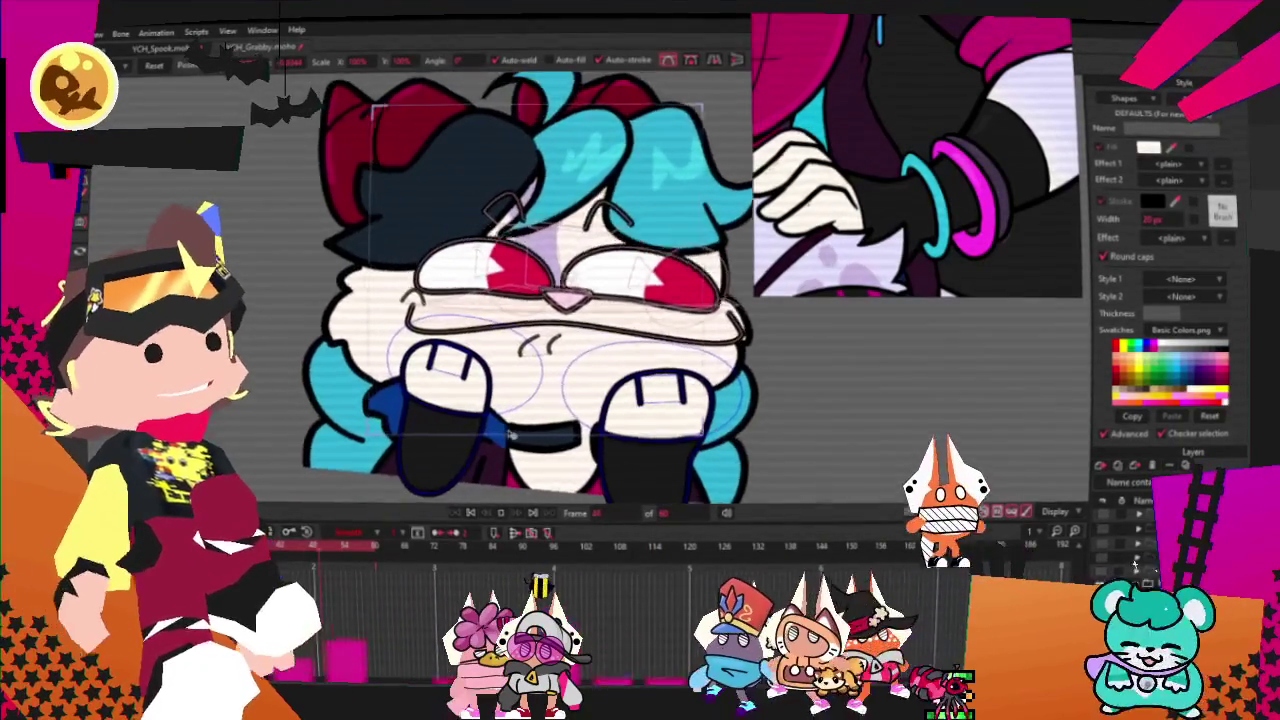
click(476, 516)
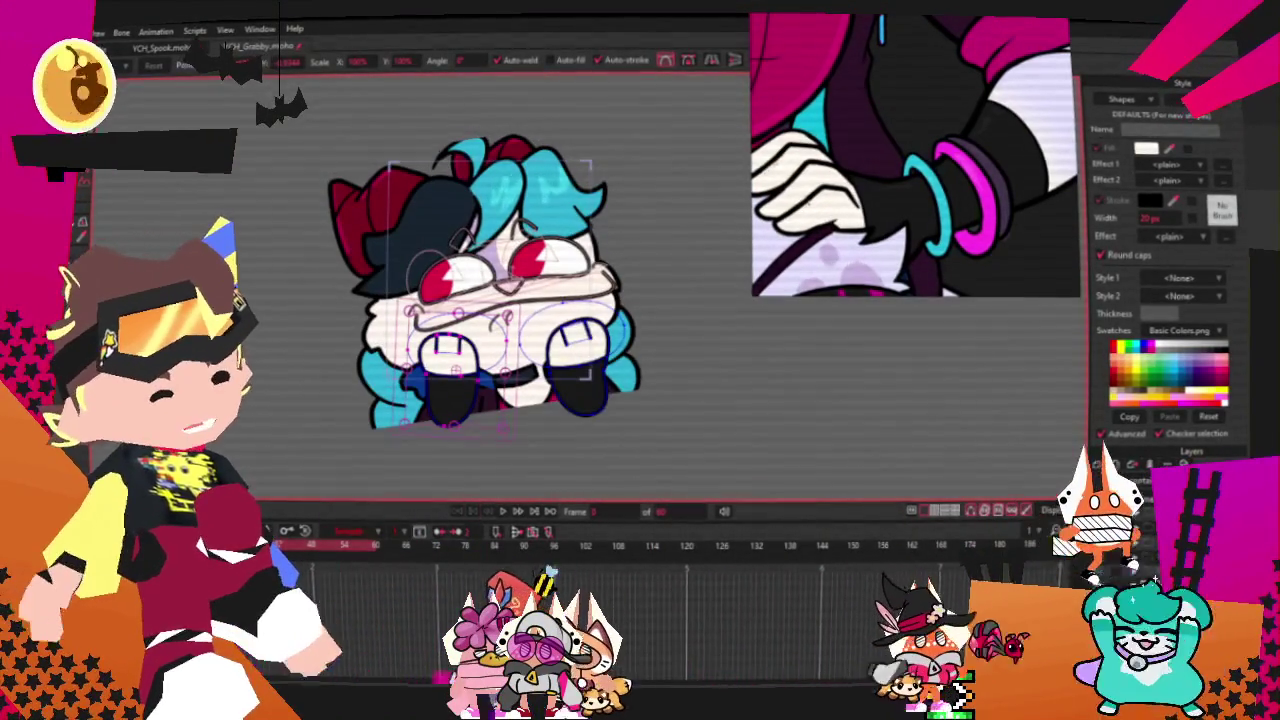
- Select the curve points near the chin and nudge them down and left
scroll(594, 194, up, 5)
scroll(525, 247, up, 3)
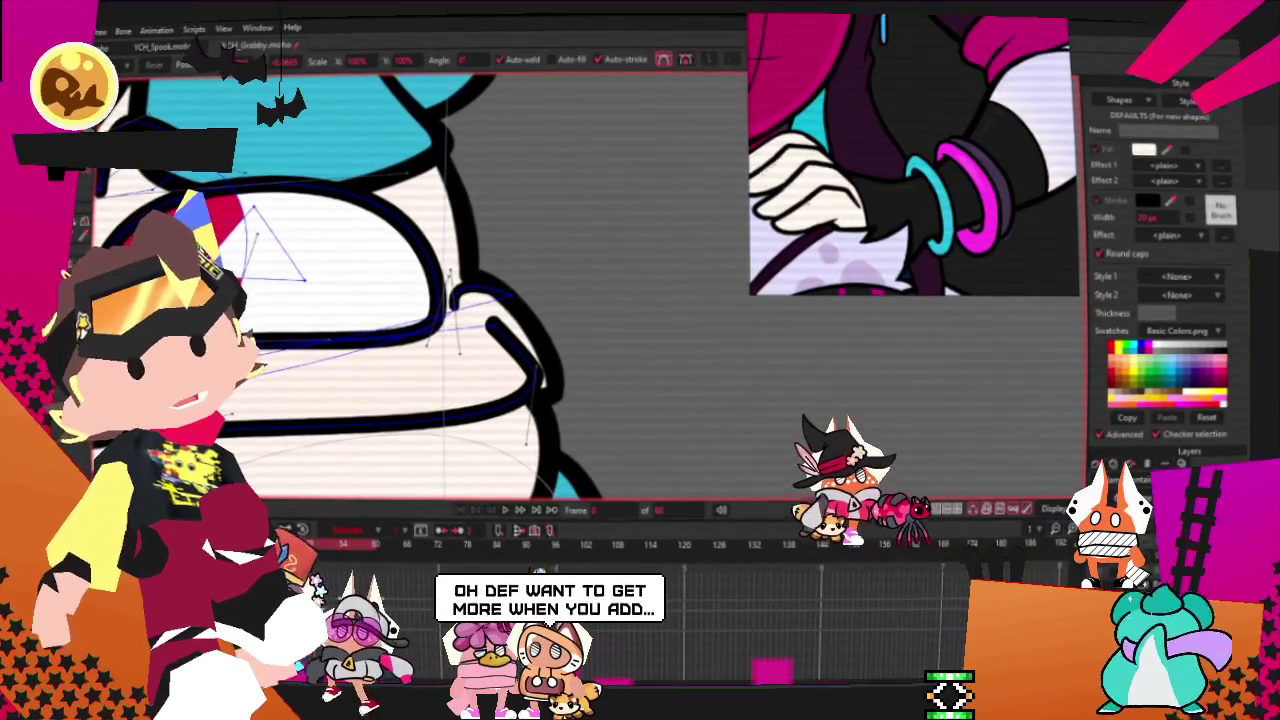
key(g)
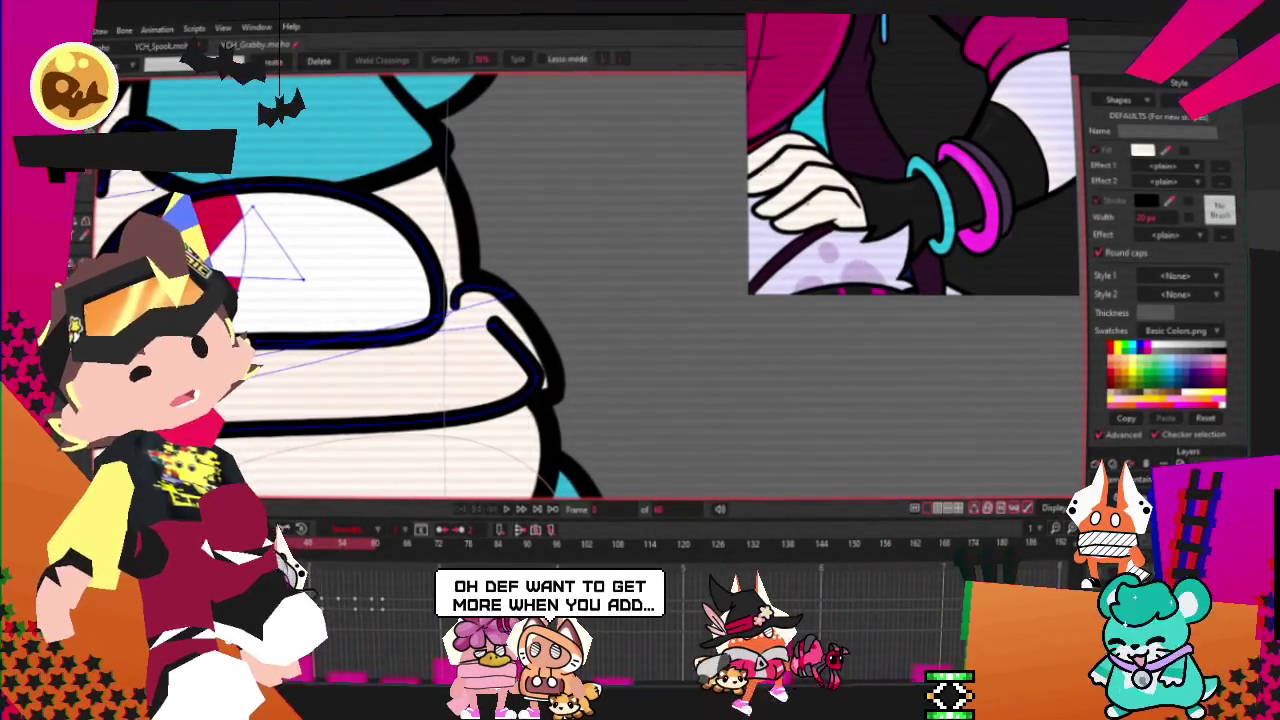
drag(451, 267, 600, 445)
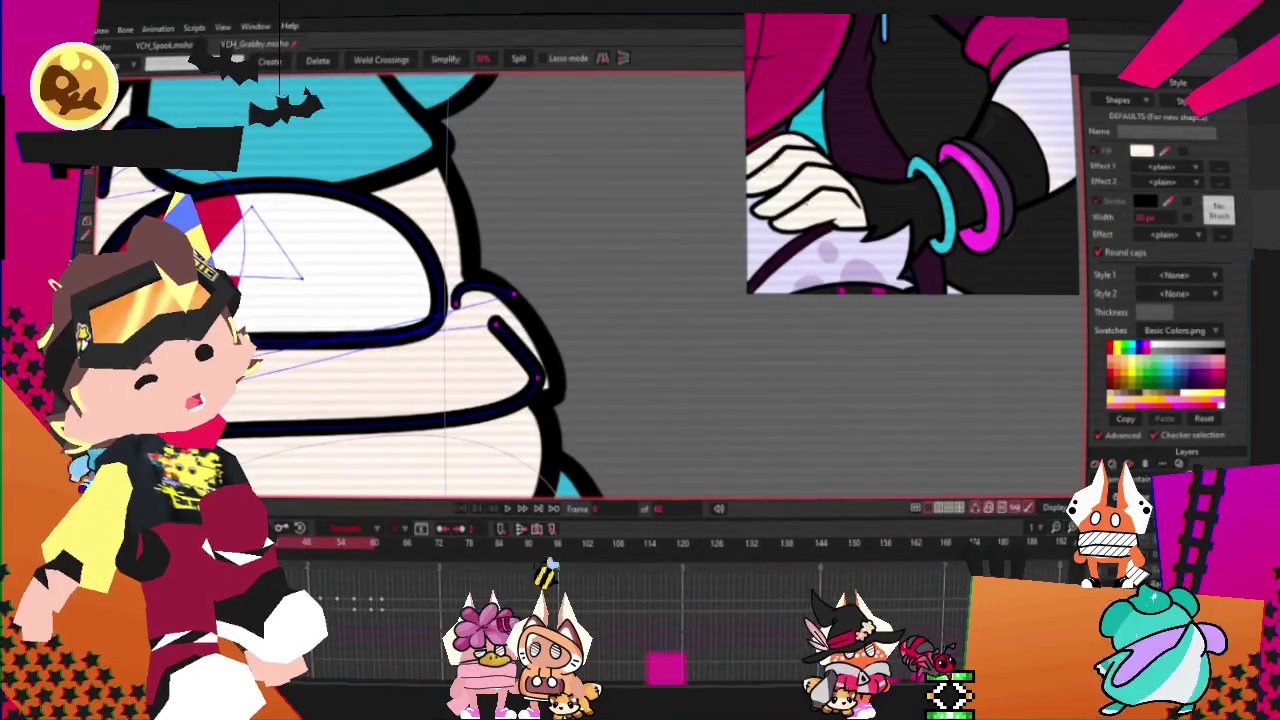
scroll(537, 445, up, 2)
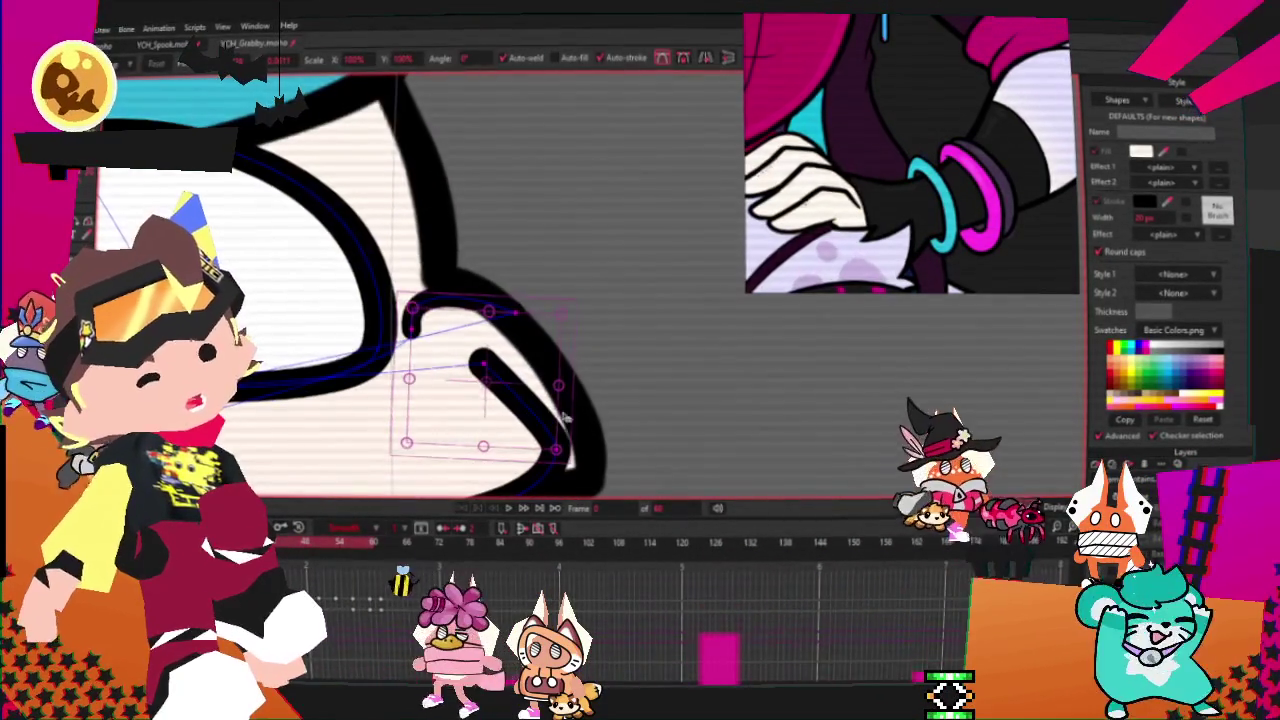
drag(486, 424, 429, 397)
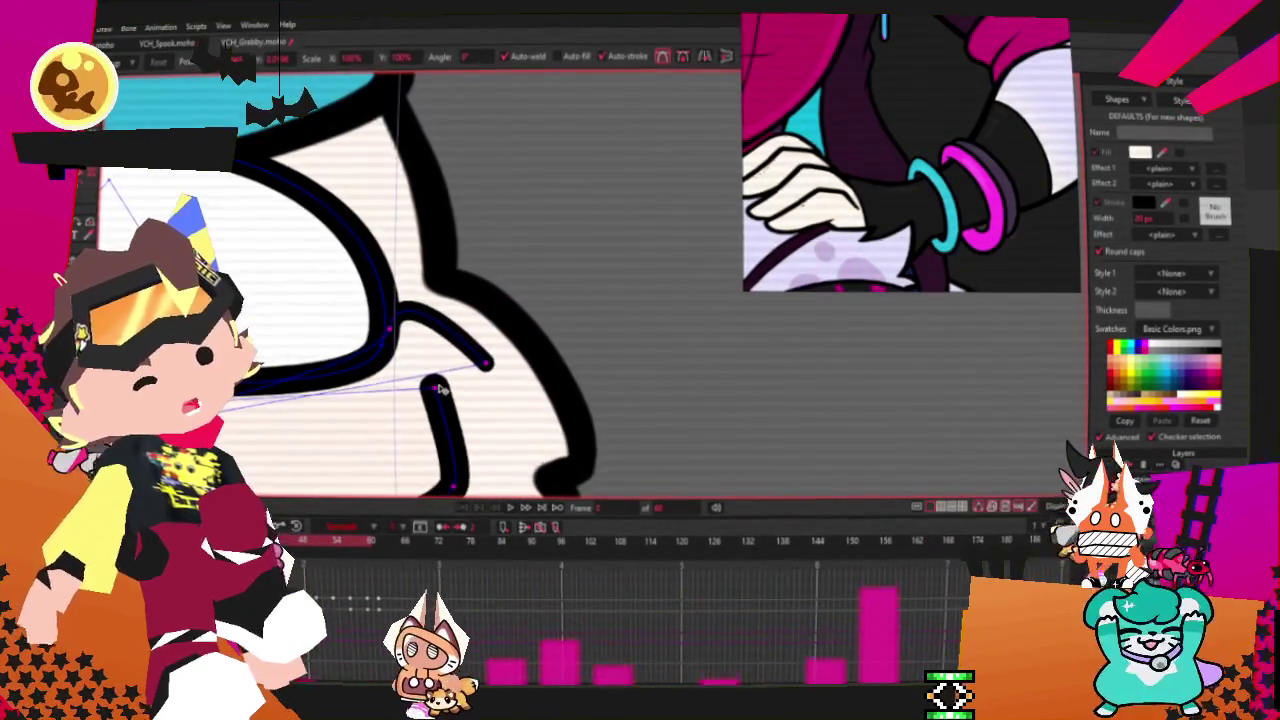
scroll(448, 342, down, 1)
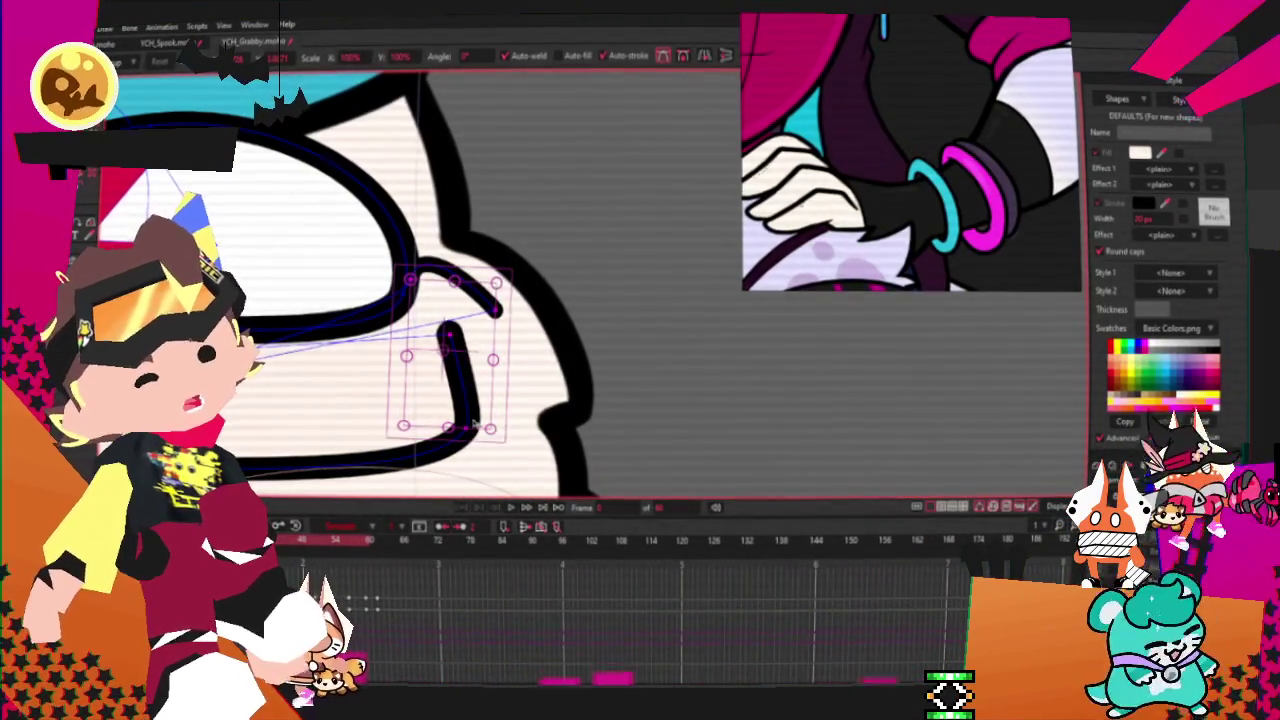
- Raise and reshape the chin curve, then rotate it slightly clockwise
drag(466, 432, 470, 420)
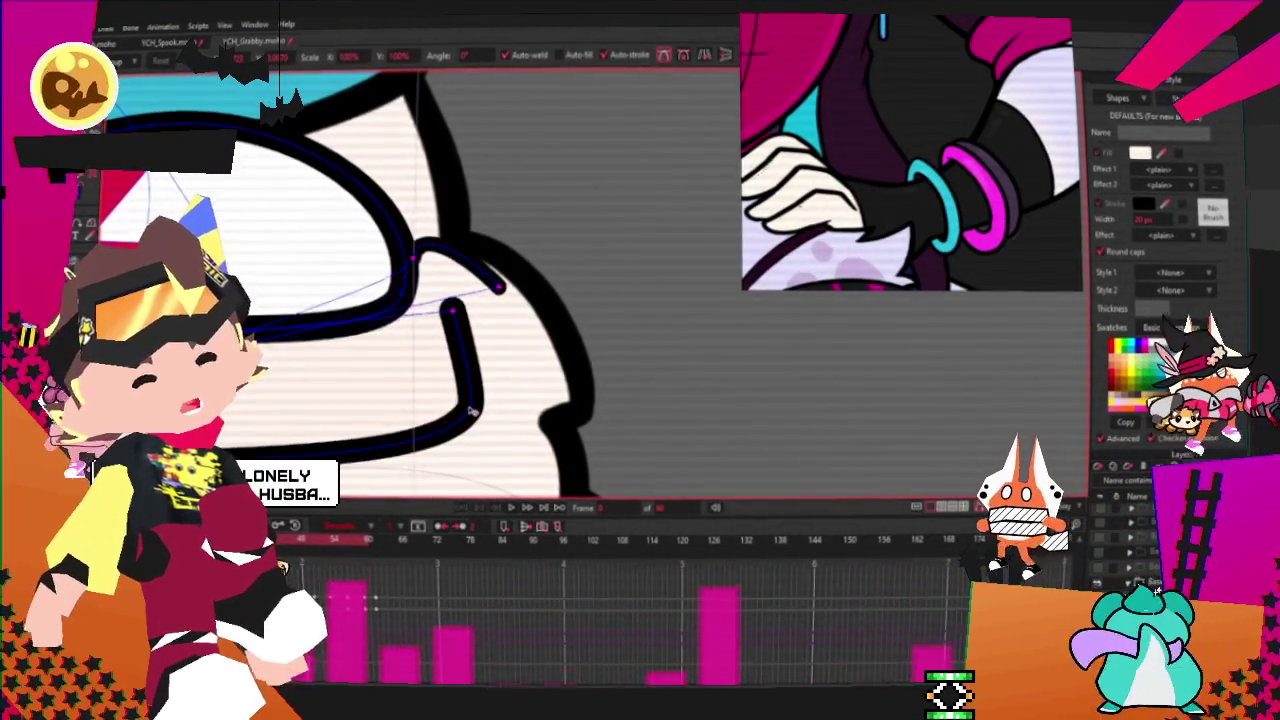
scroll(468, 420, down, 1)
scroll(460, 410, down, 2)
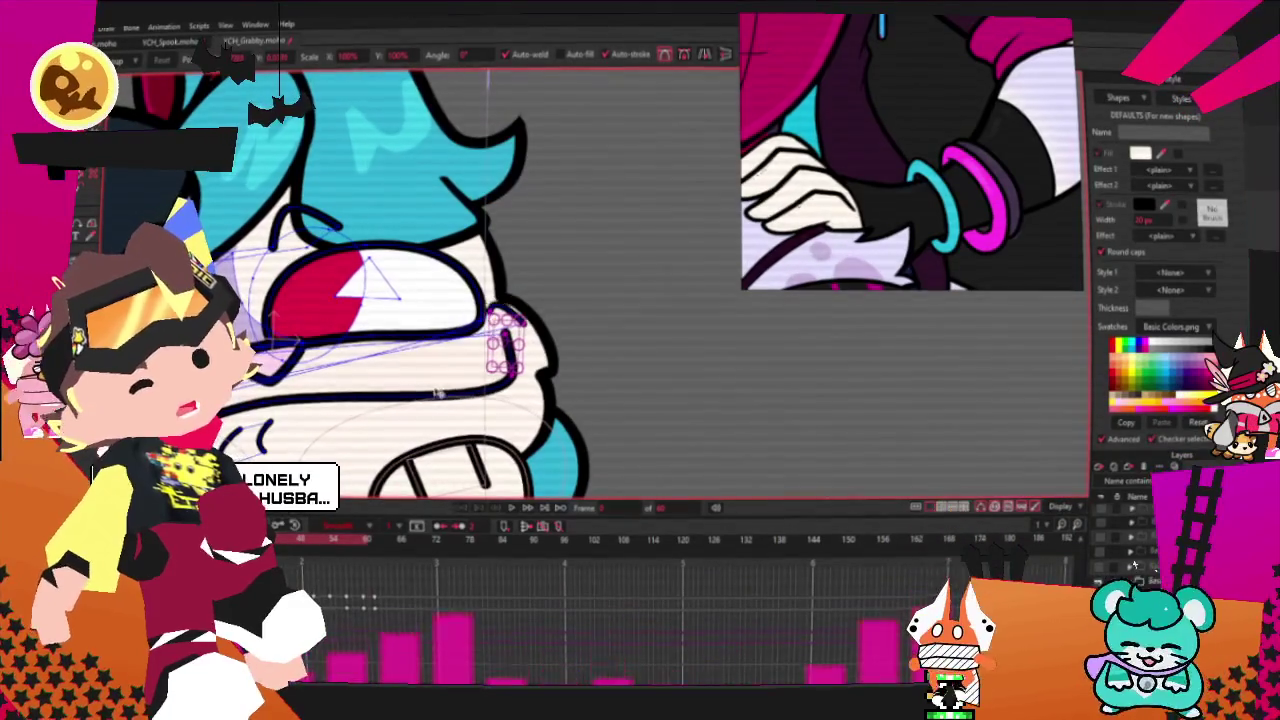
drag(452, 400, 386, 433)
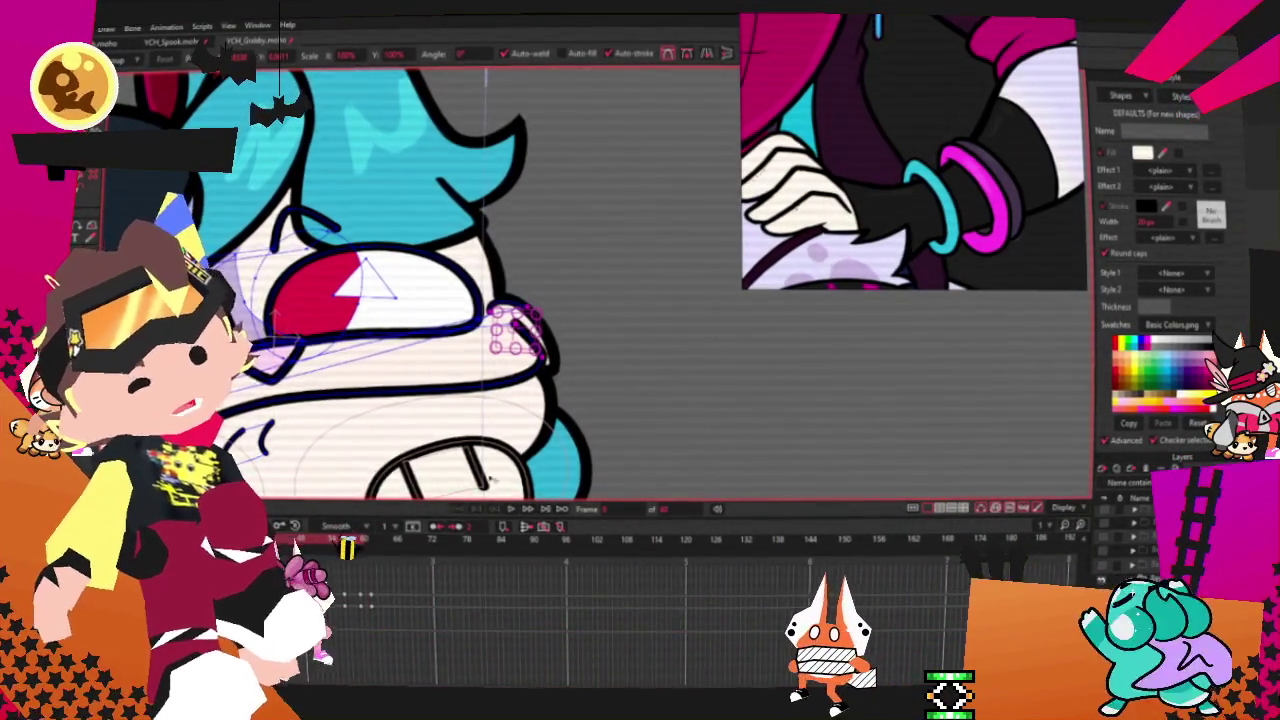
scroll(575, 425, up, 2)
scroll(511, 254, up, 2)
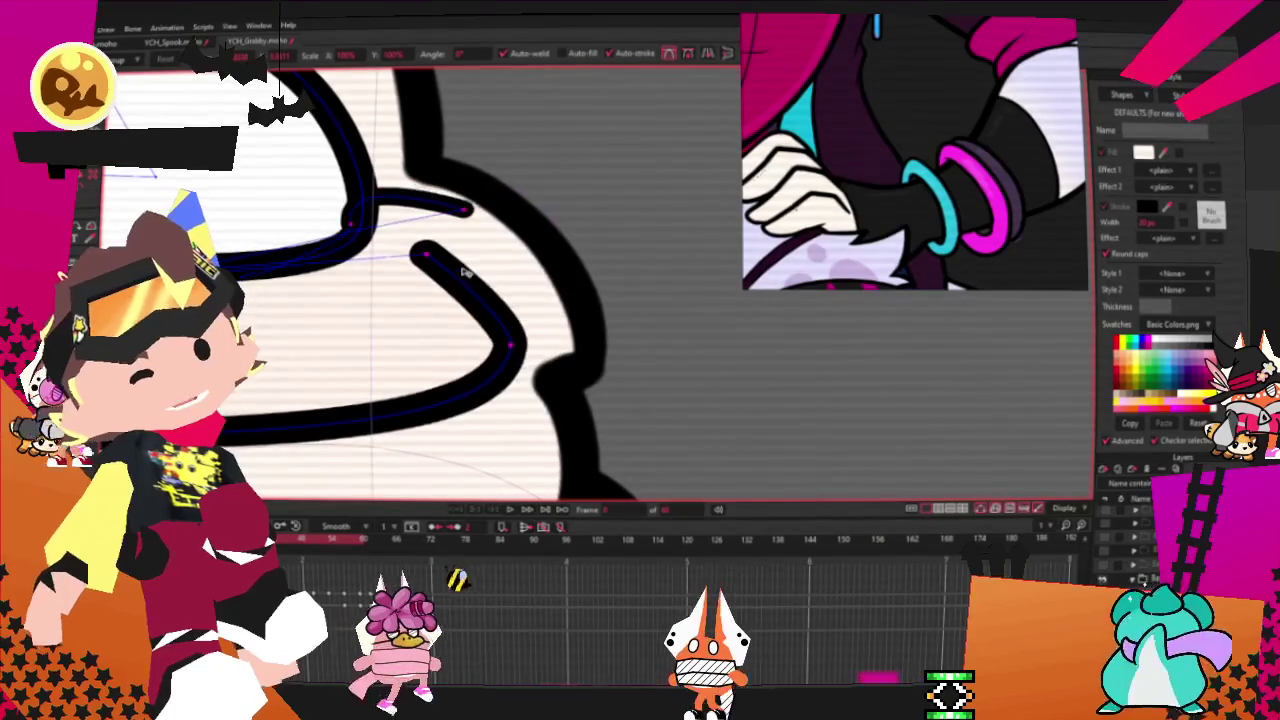
drag(455, 295, 482, 353)
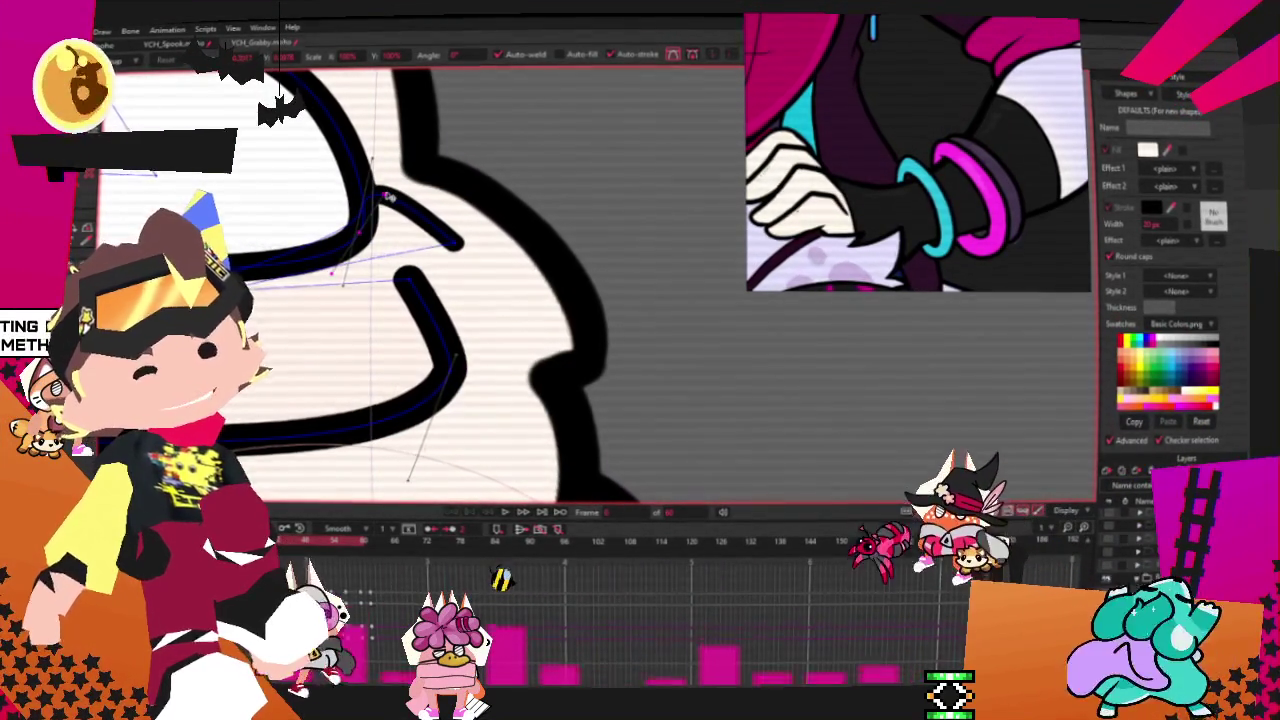
scroll(378, 205, up, 2)
scroll(345, 222, up, 1)
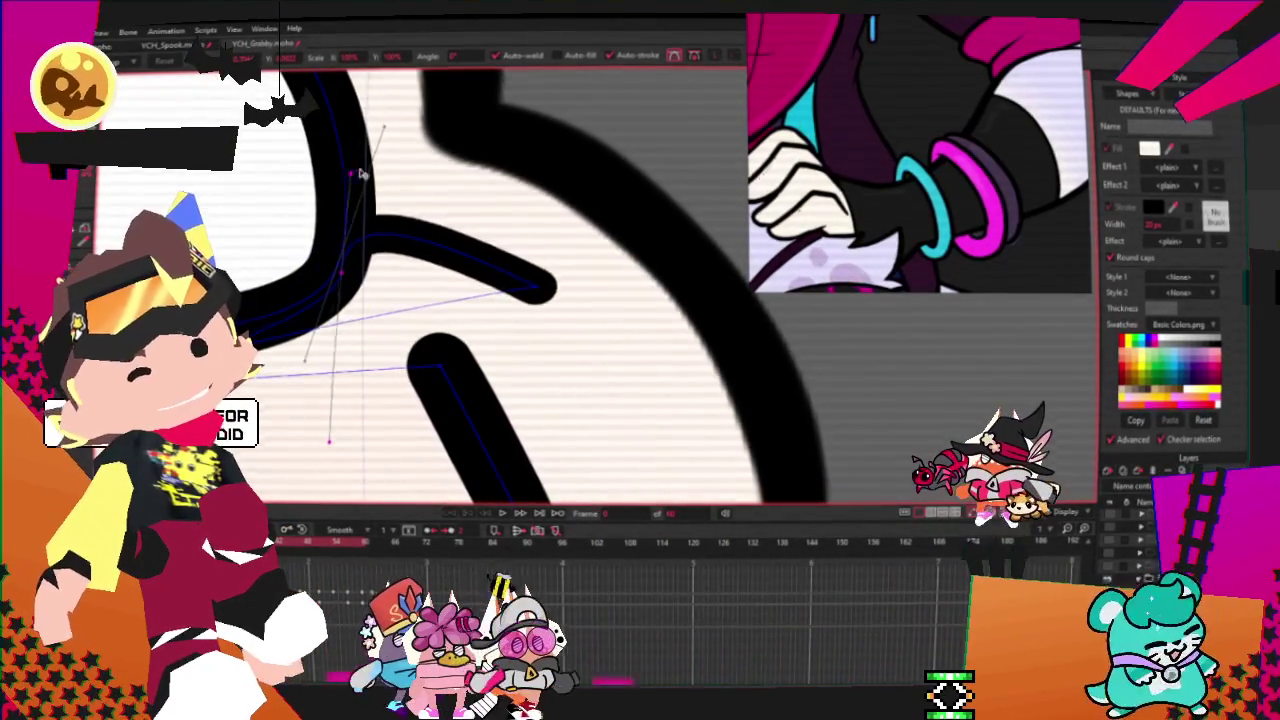
scroll(430, 180, down, 3)
scroll(470, 220, down, 1)
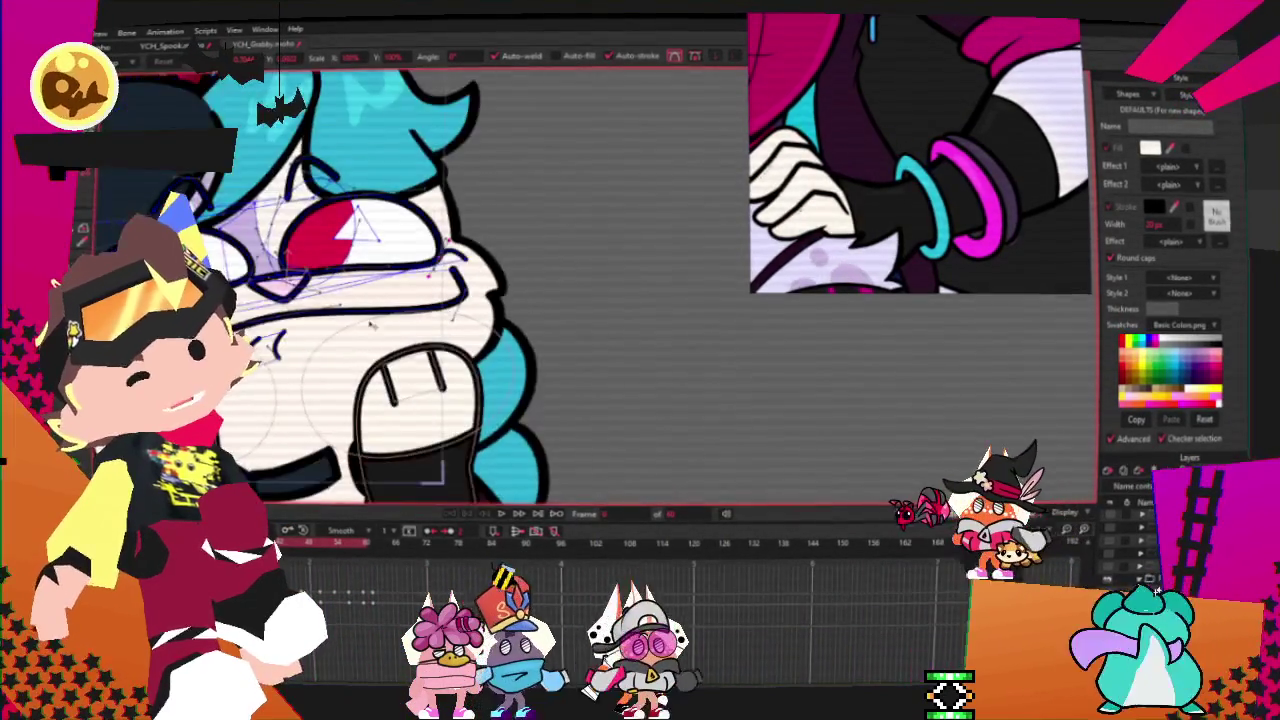
scroll(508, 253, down, 1)
scroll(507, 253, up, 2)
scroll(470, 375, down, 3)
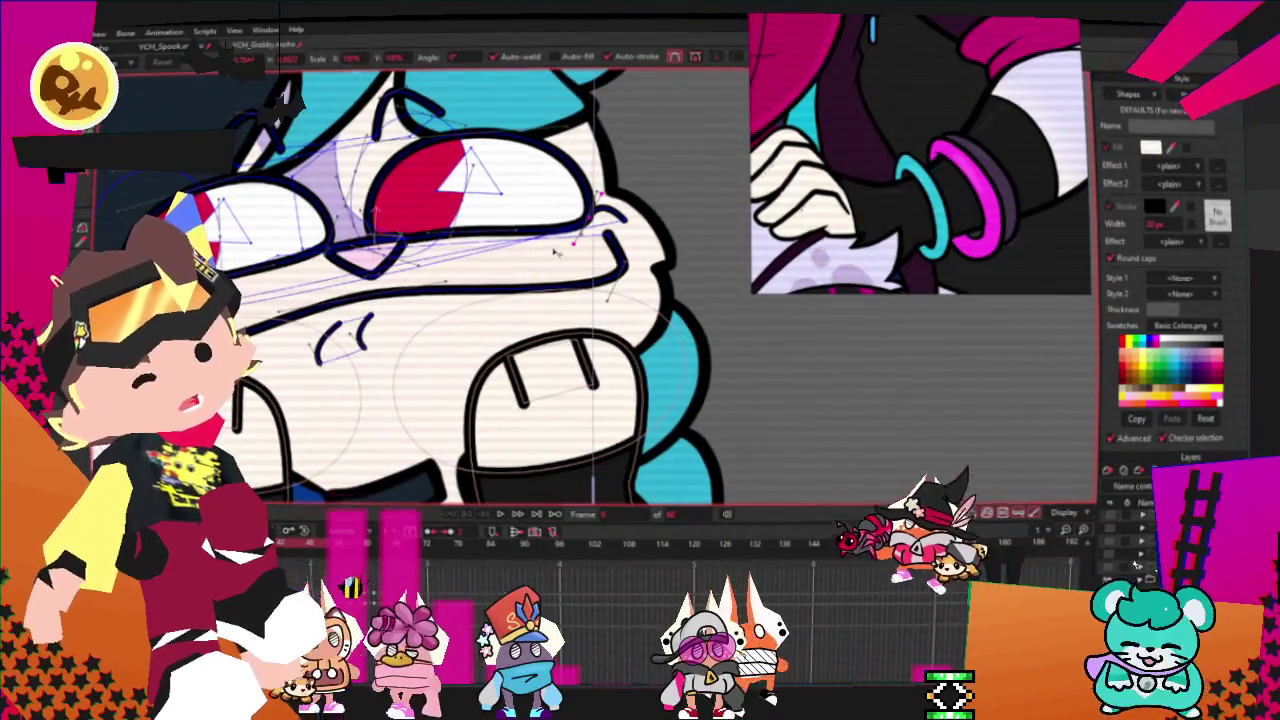
scroll(506, 430, down, 1)
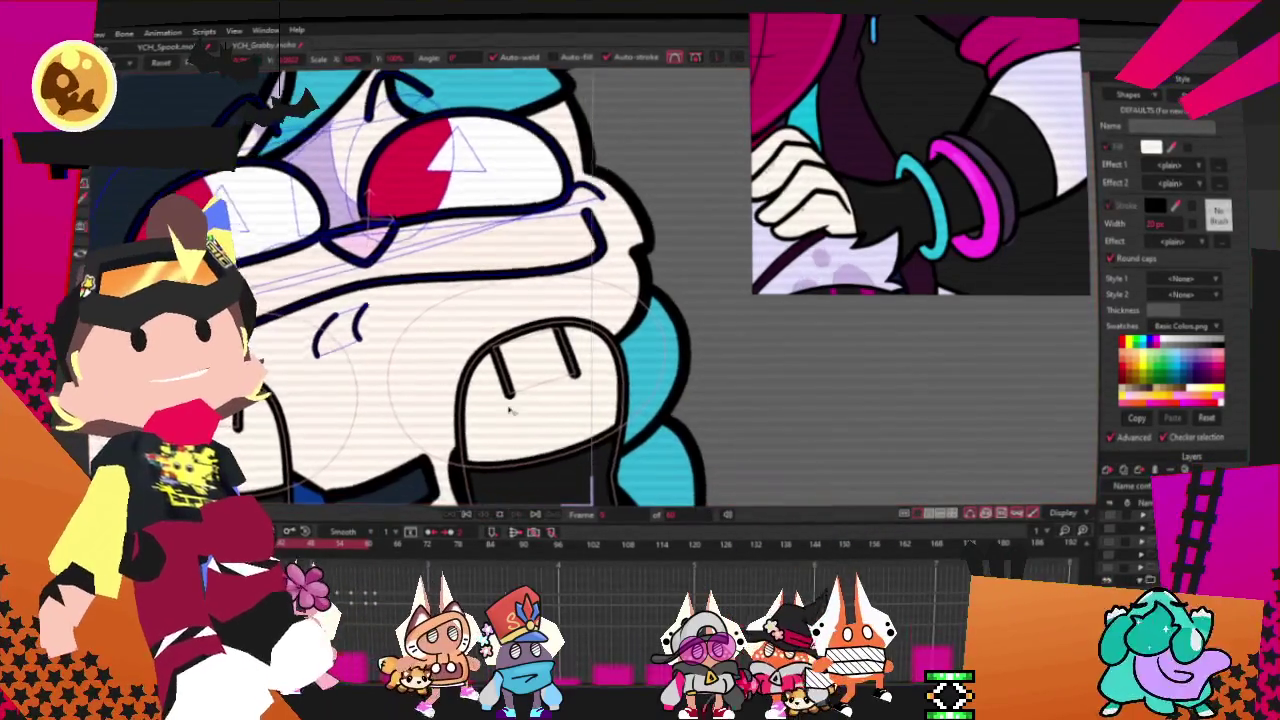
scroll(527, 375, down, 1)
scroll(527, 375, down, 2)
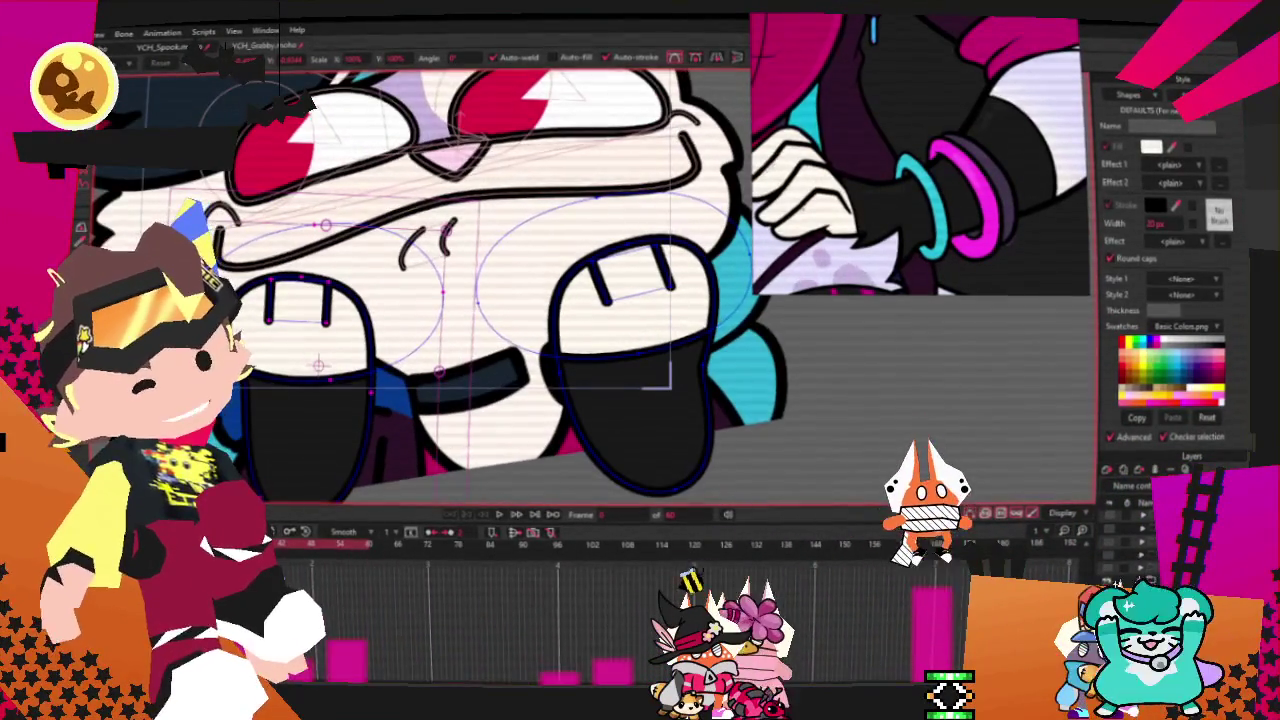
key(g)
- Shift the right paw slightly right and narrow it from its right side
drag(712, 496, 711, 490)
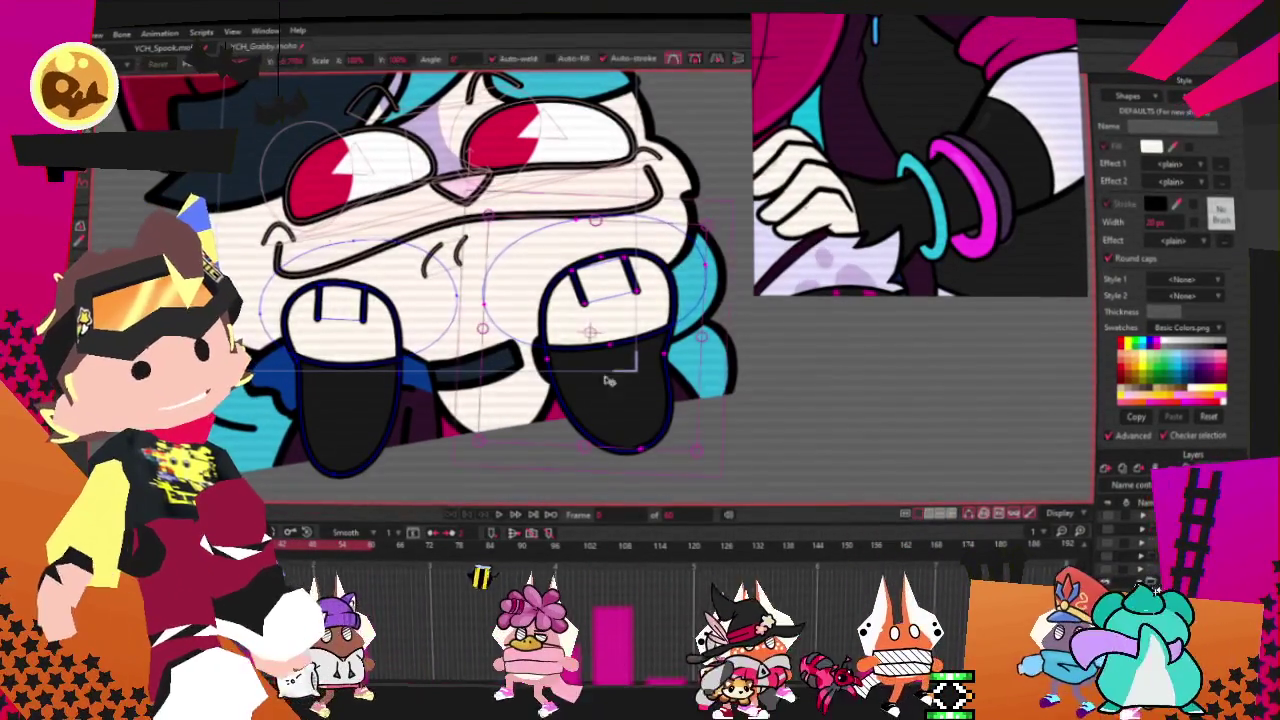
drag(520, 377, 547, 383)
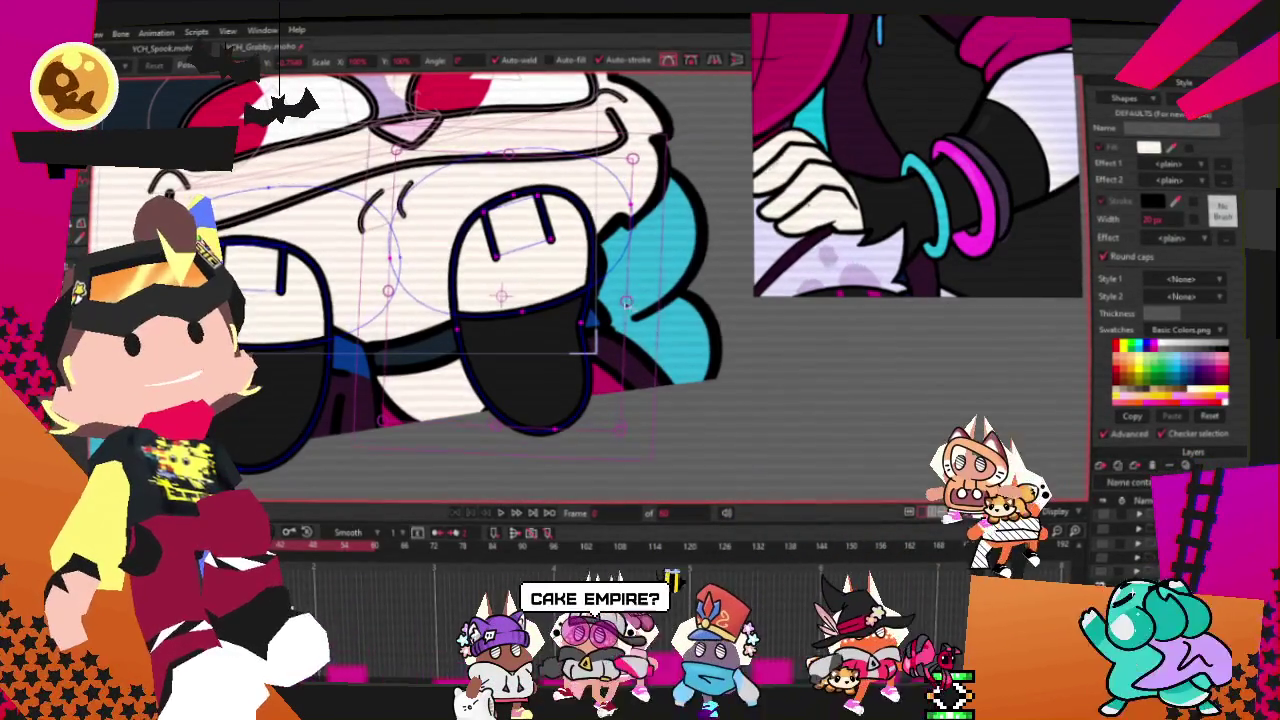
drag(625, 302, 603, 300)
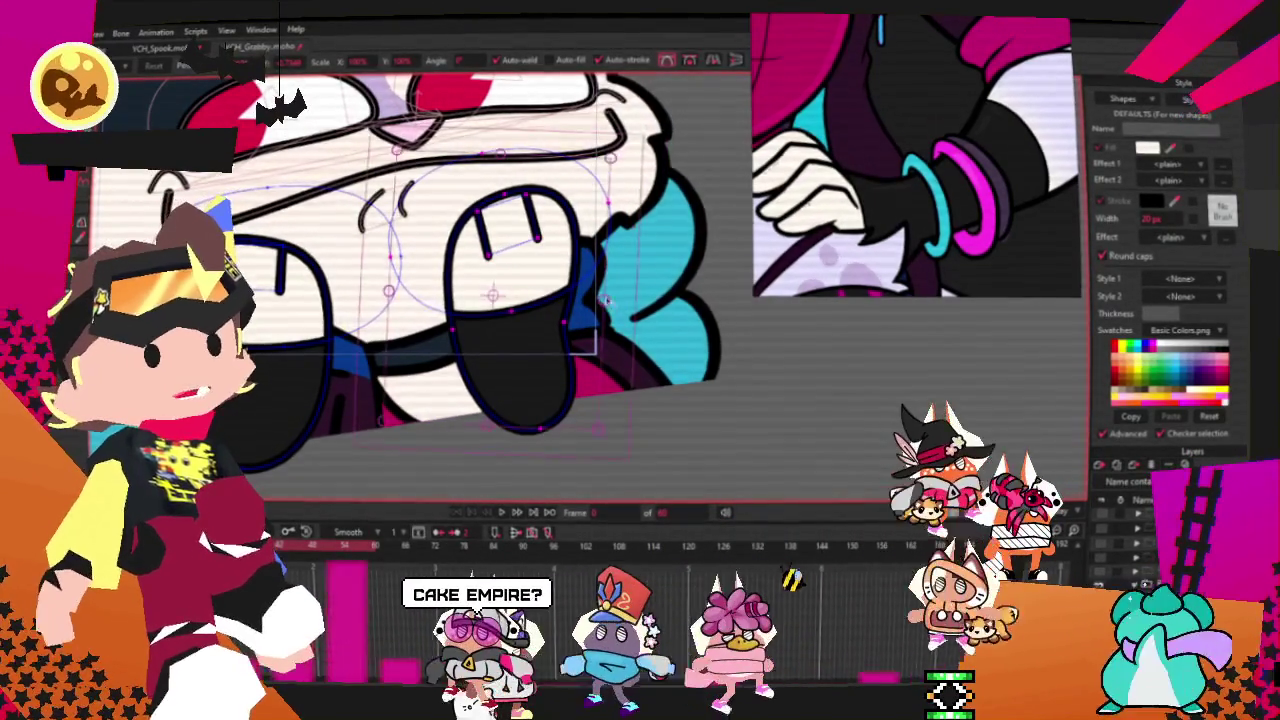
scroll(604, 299, up, 2)
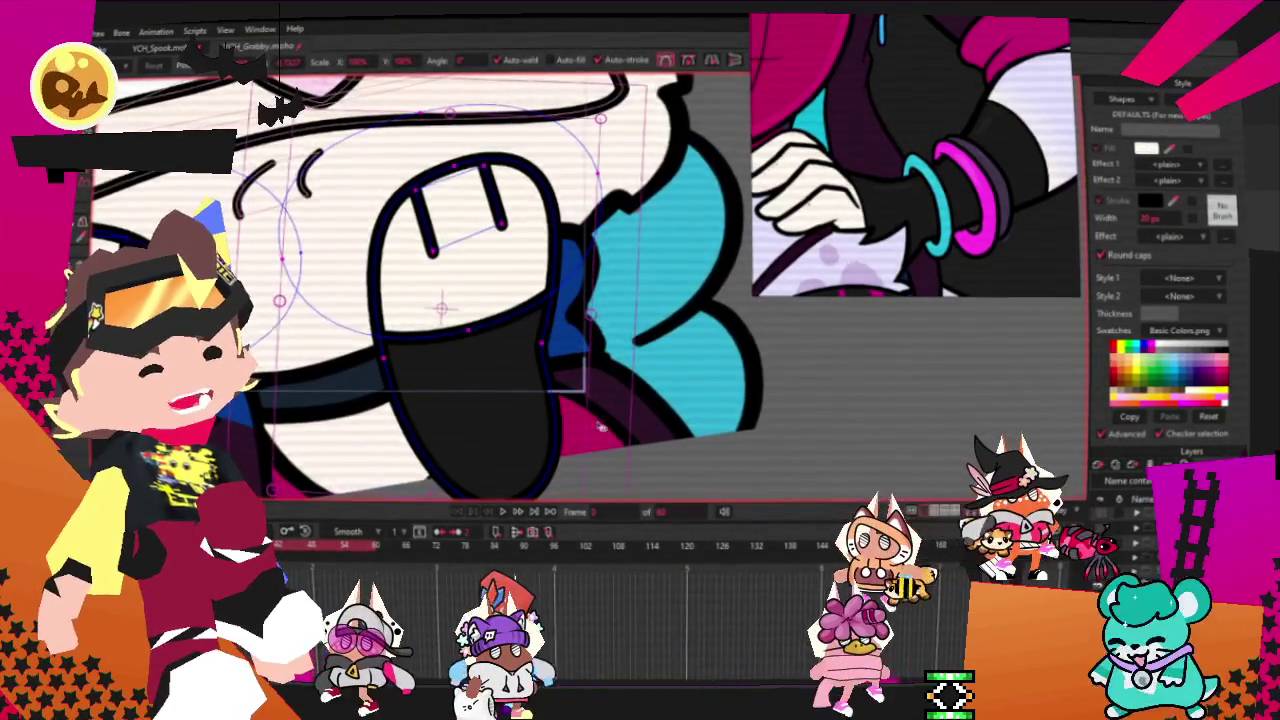
scroll(584, 421, down, 2)
- Play the animation to preview the paws, then stop it
click(507, 511)
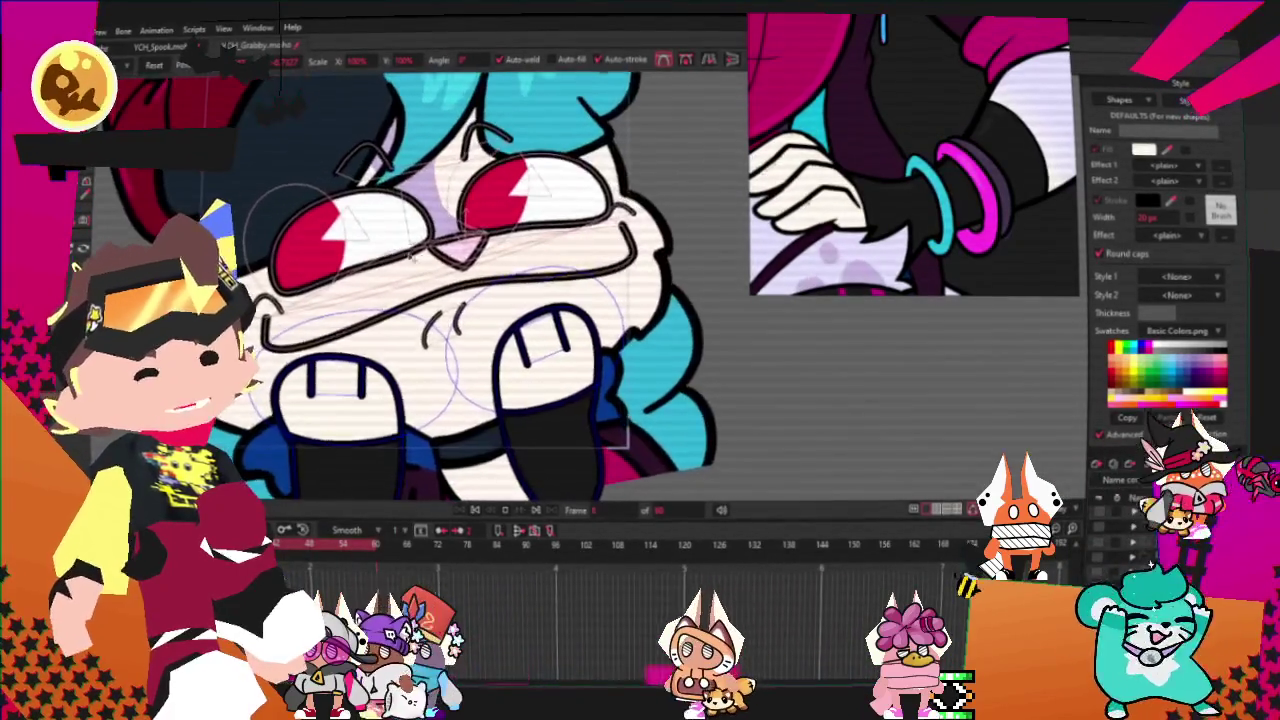
click(477, 511)
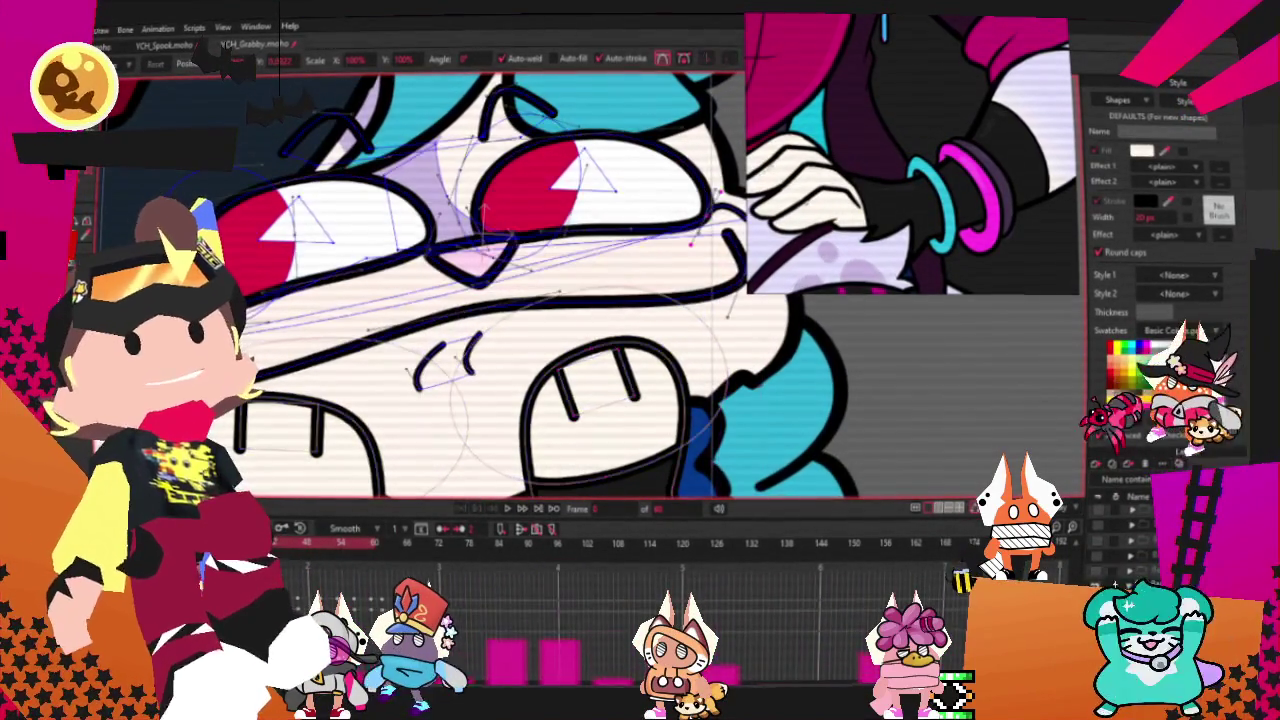
key(q)
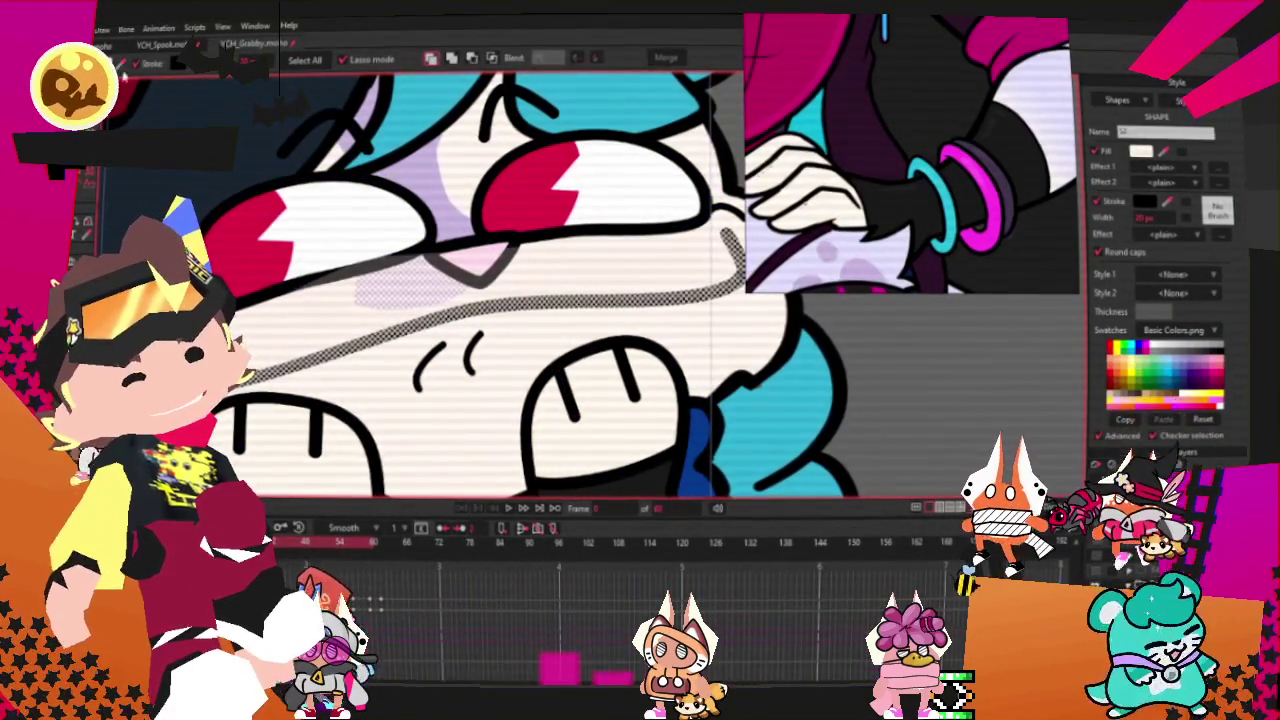
scroll(277, 340, down, 3)
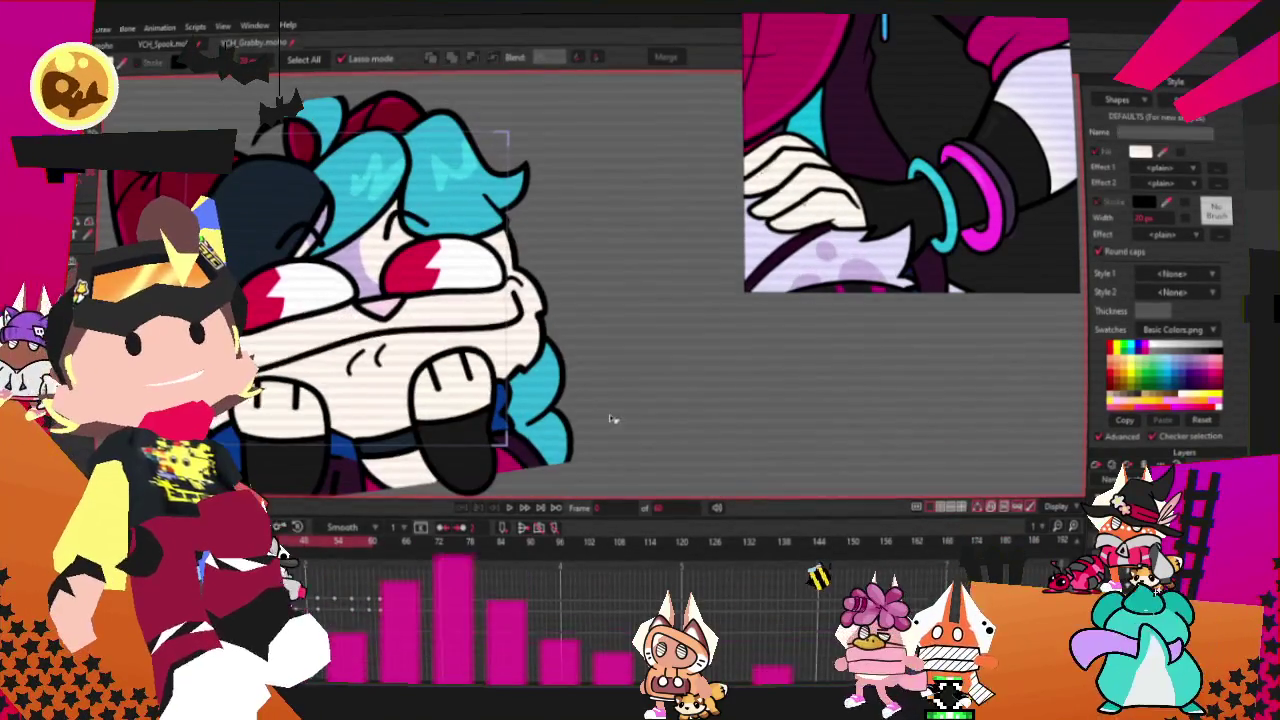
click(512, 508)
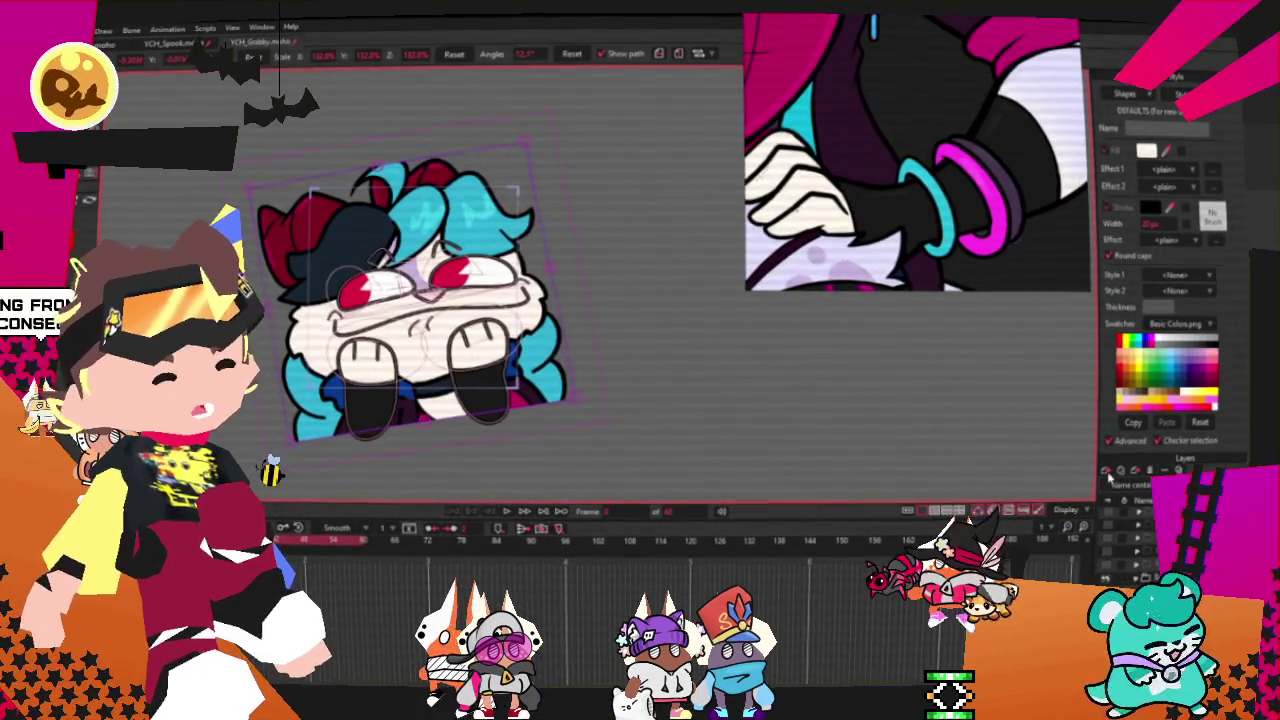
- Draw a new rectangle shape and give it a dark outline
click(1147, 581)
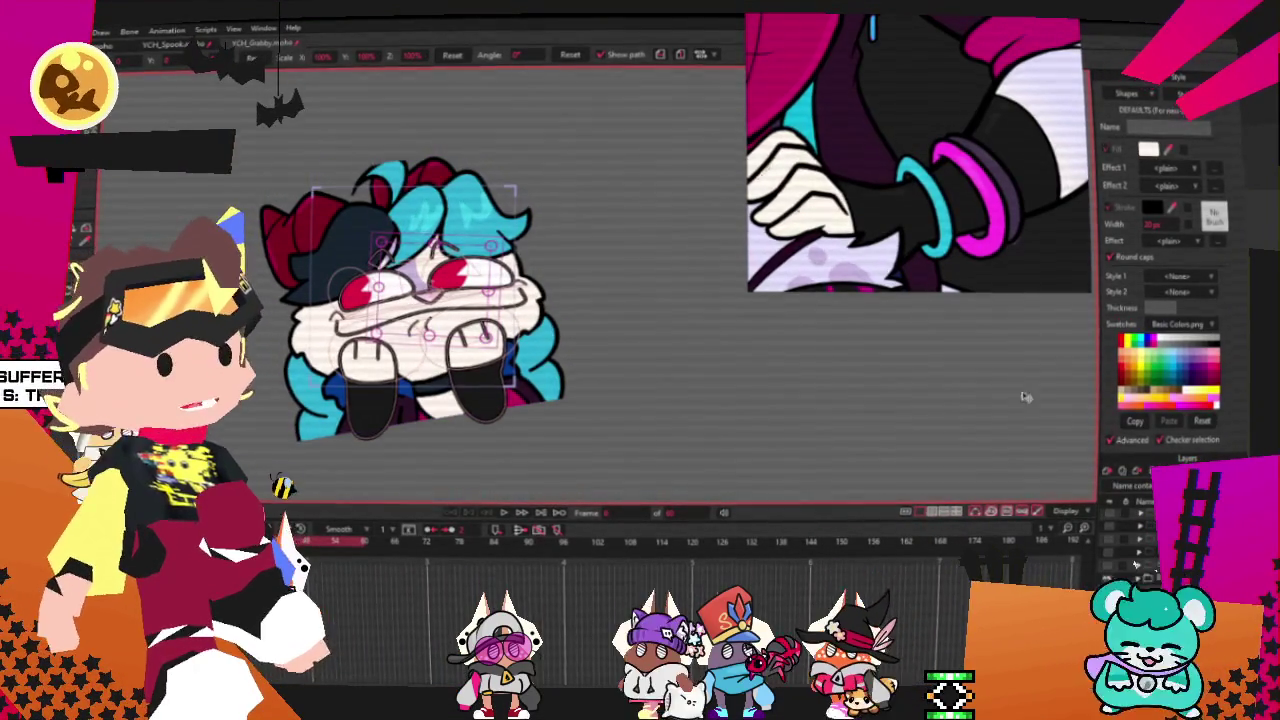
scroll(903, 138, down, 3)
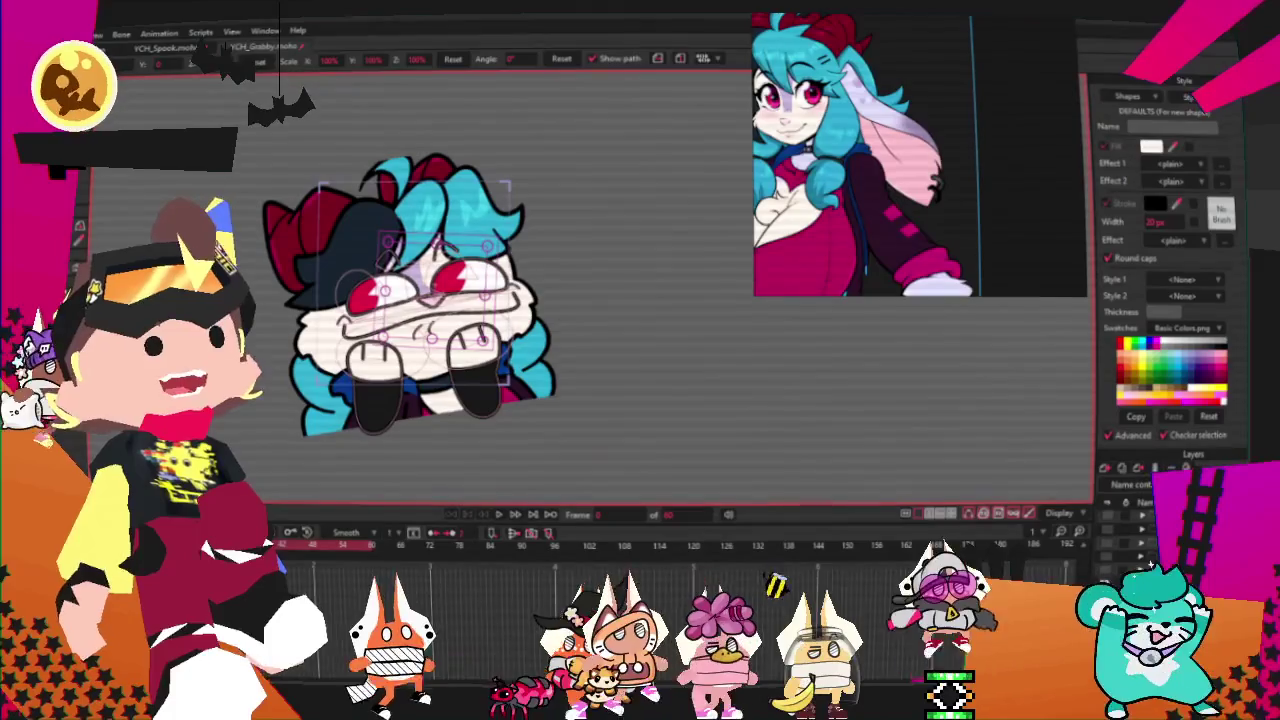
scroll(646, 314, up, 2)
scroll(646, 314, up, 2)
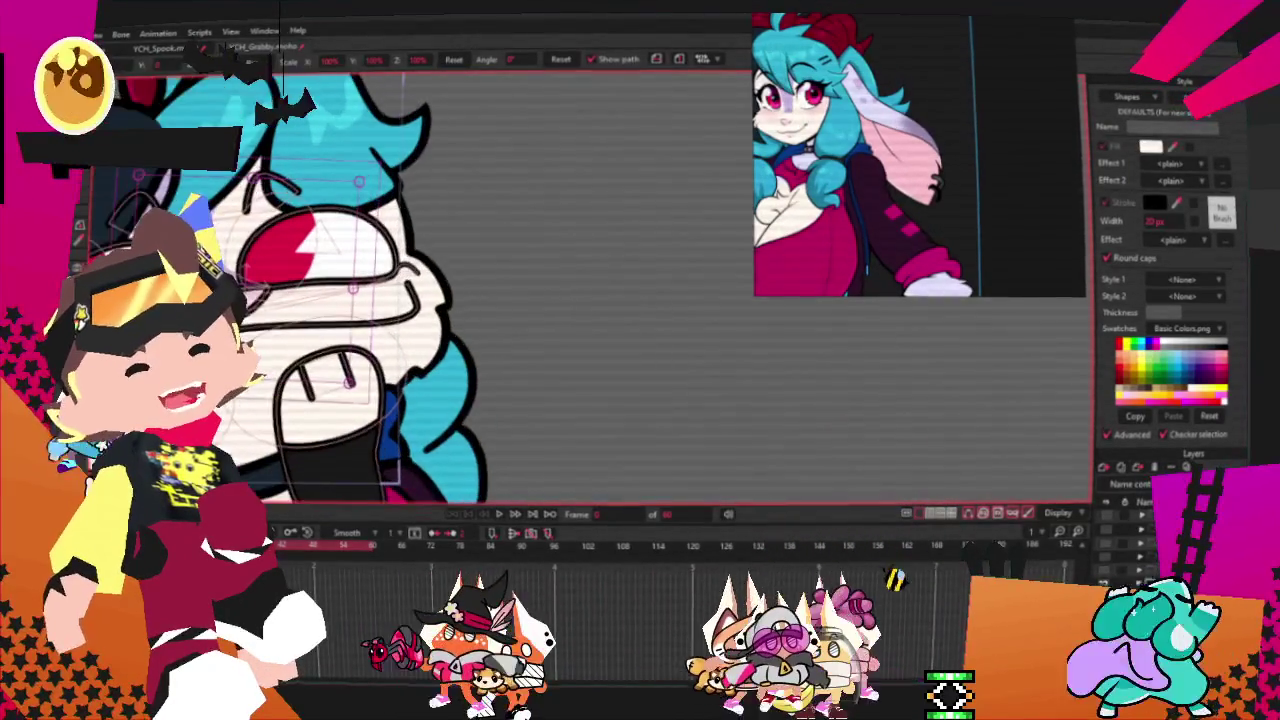
key(f)
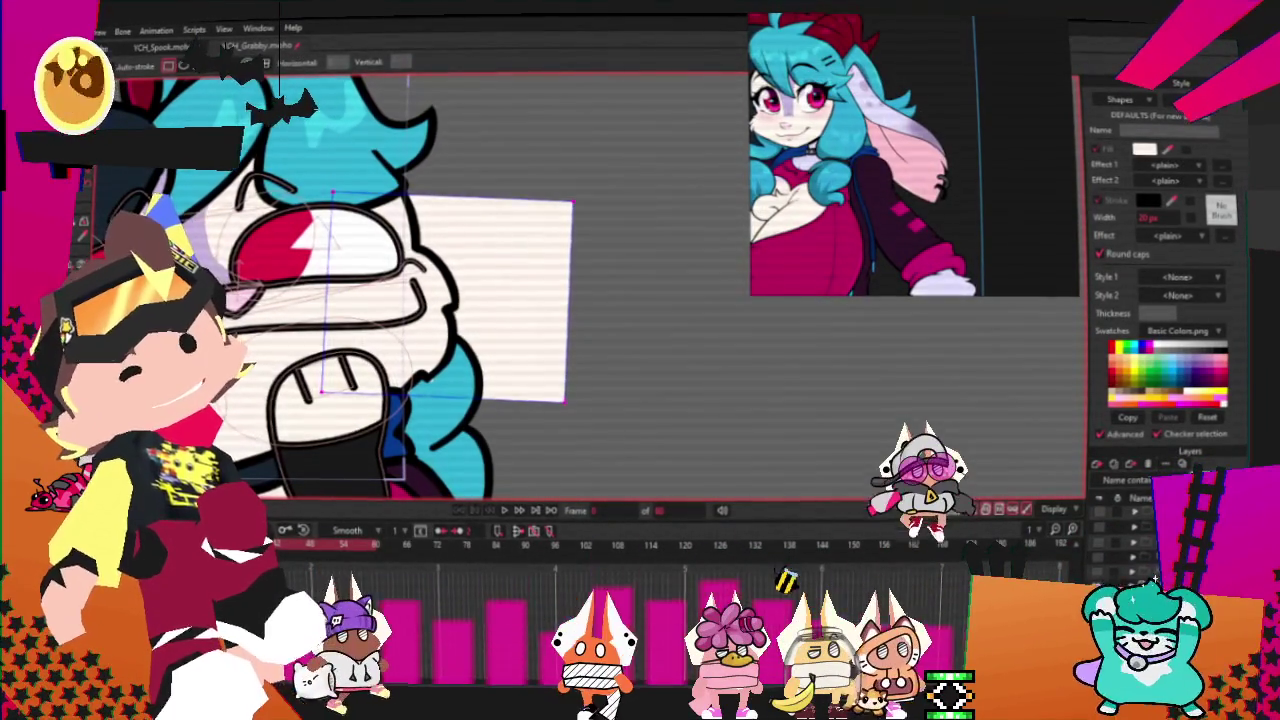
key(q)
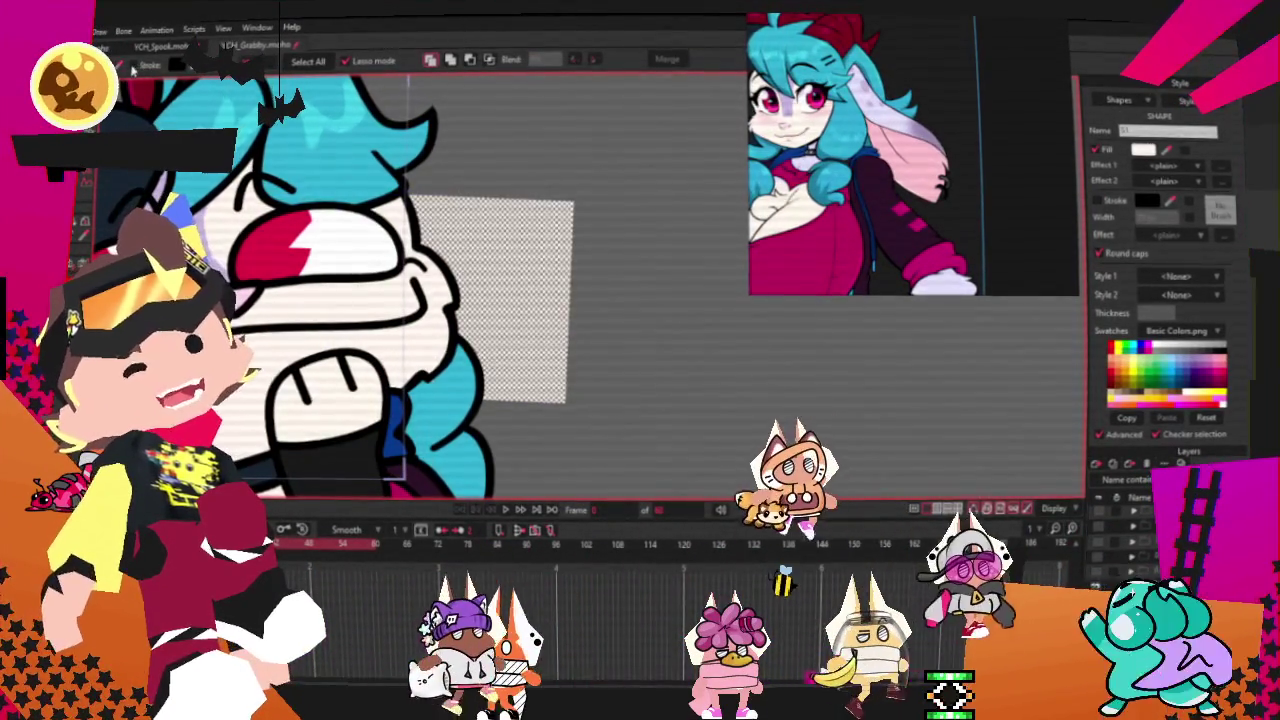
click(535, 232)
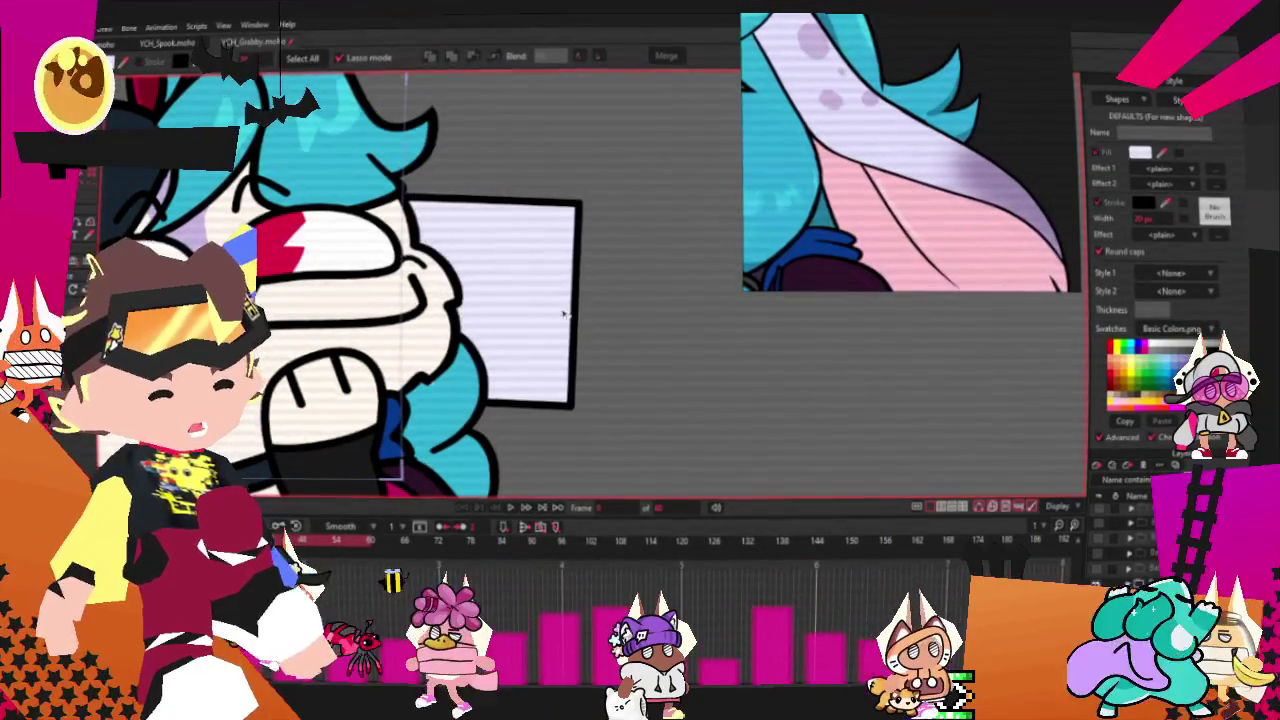
- Pull the top-right corner down, bend the top edge, and round the corners into curves
key(t)
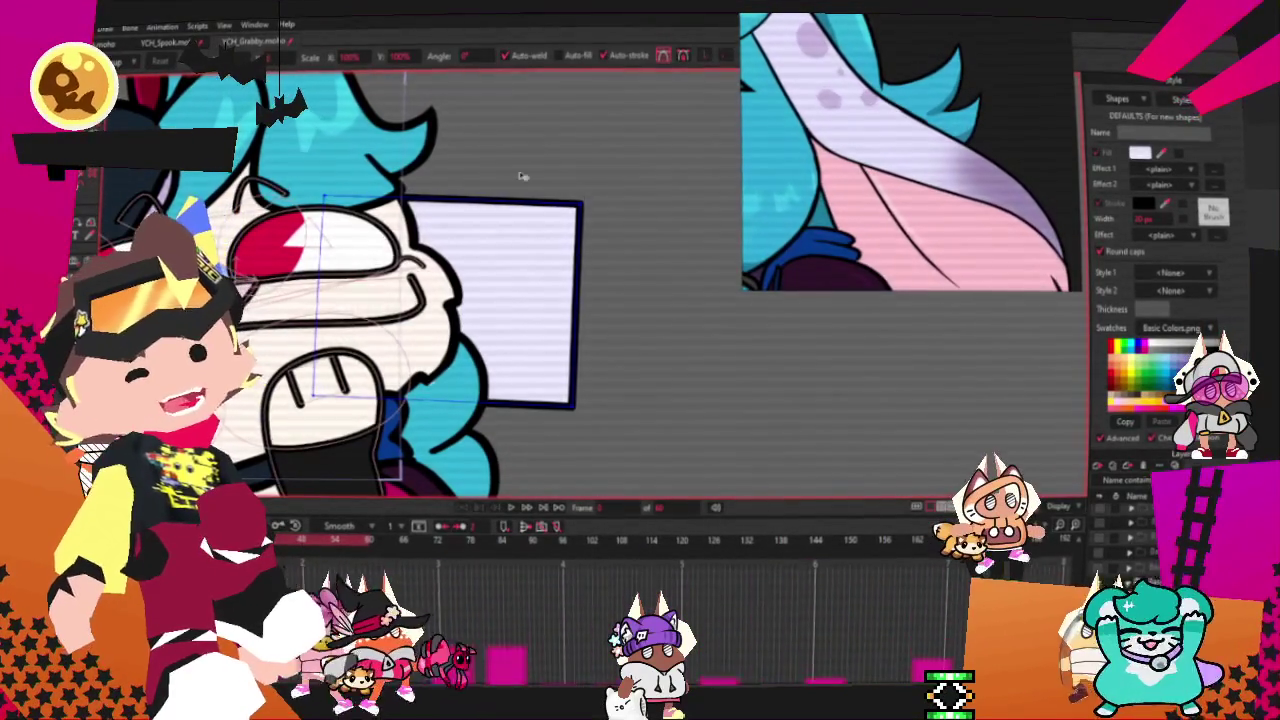
mouse_move(584, 210)
mouse_down()
mouse_move(568, 306)
mouse_move(588, 272)
mouse_up()
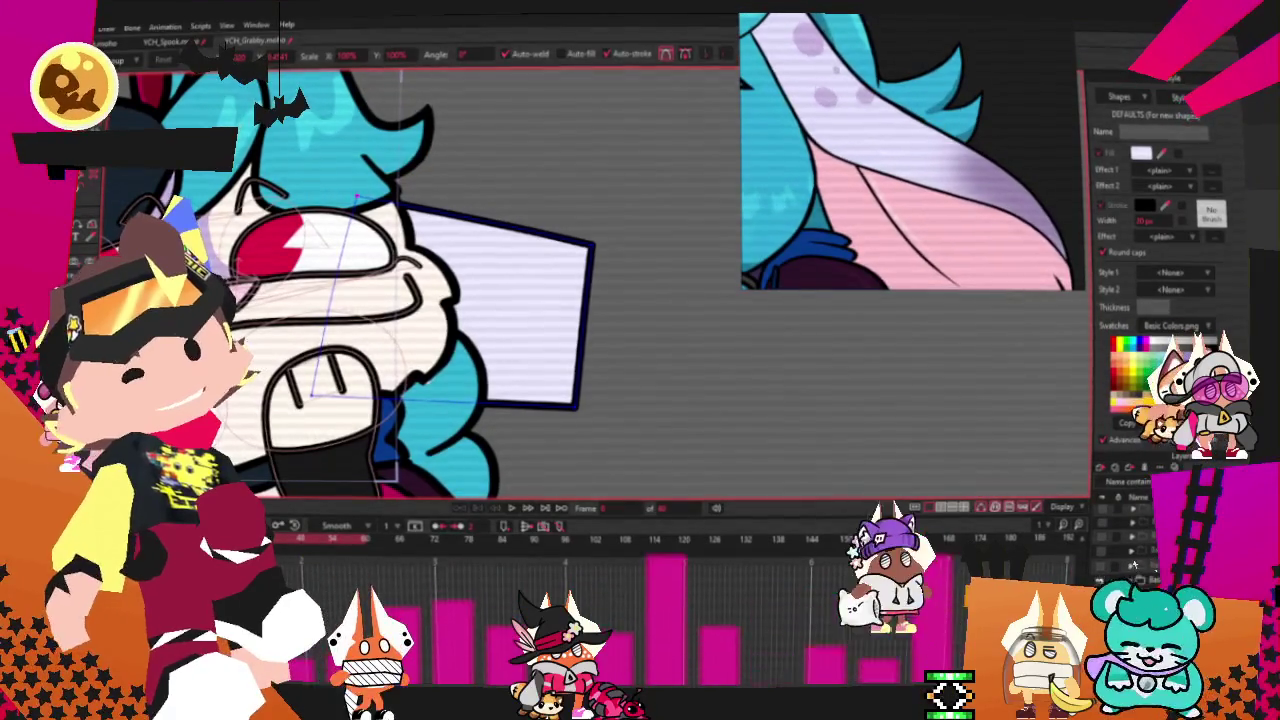
key(a)
drag(485, 222, 485, 252)
key(c)
key(ctrl+m)
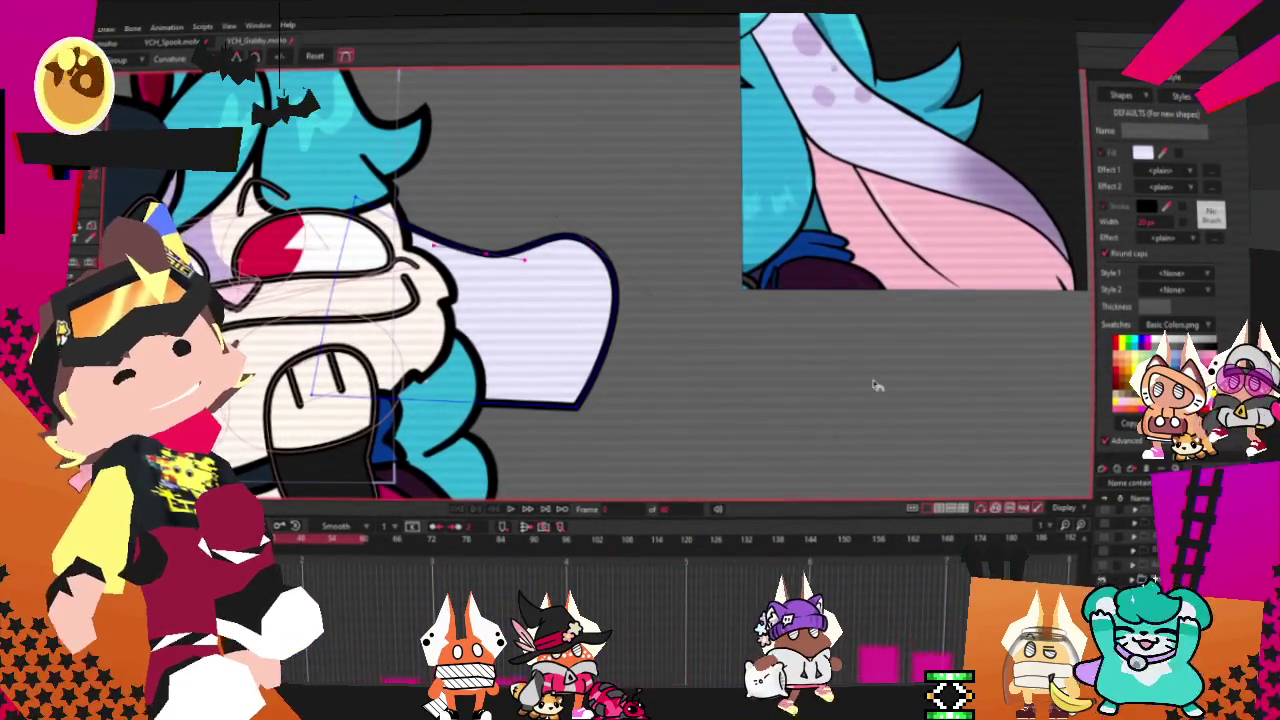
- Stretch the ear's lower part down-right and pull its right side inward
key(t)
drag(585, 400, 640, 490)
mouse_move(620, 269)
mouse_down()
mouse_move(511, 273)
mouse_move(505, 324)
mouse_up()
key(g)
drag(355, 280, 575, 456)
key(g)
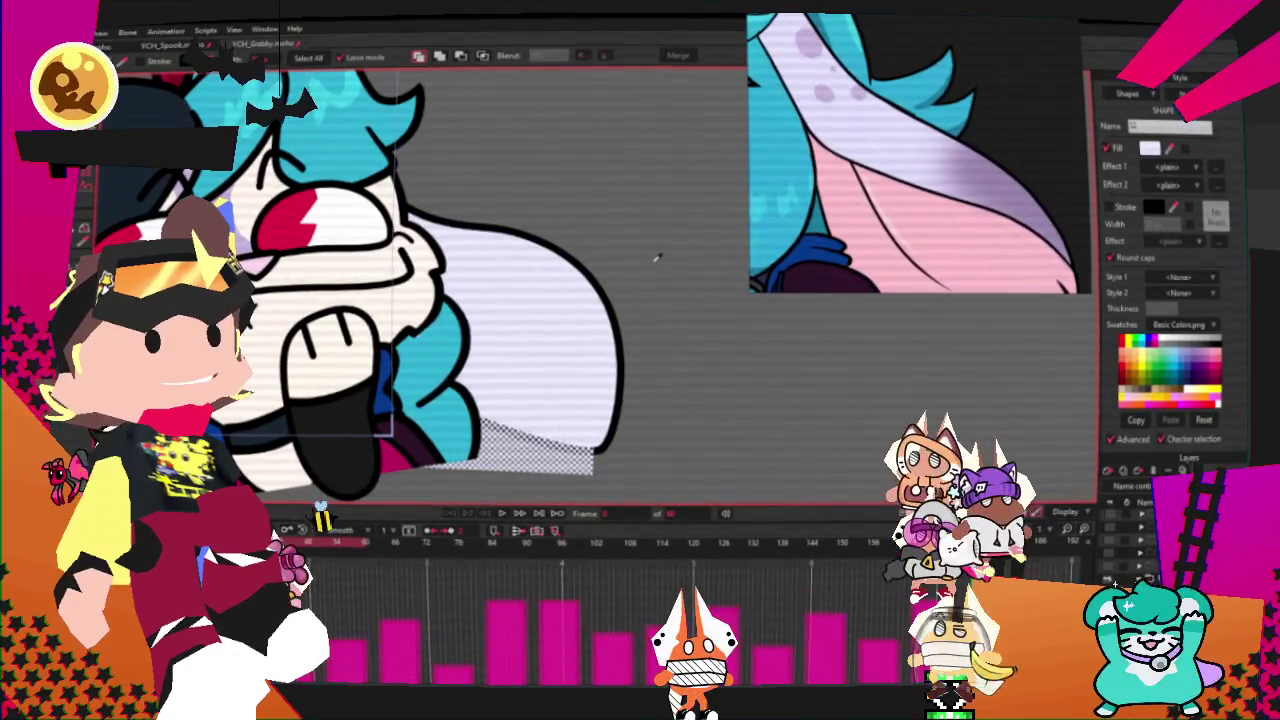
- Fill the selected inner ear area with pink
drag(445, 292, 598, 472)
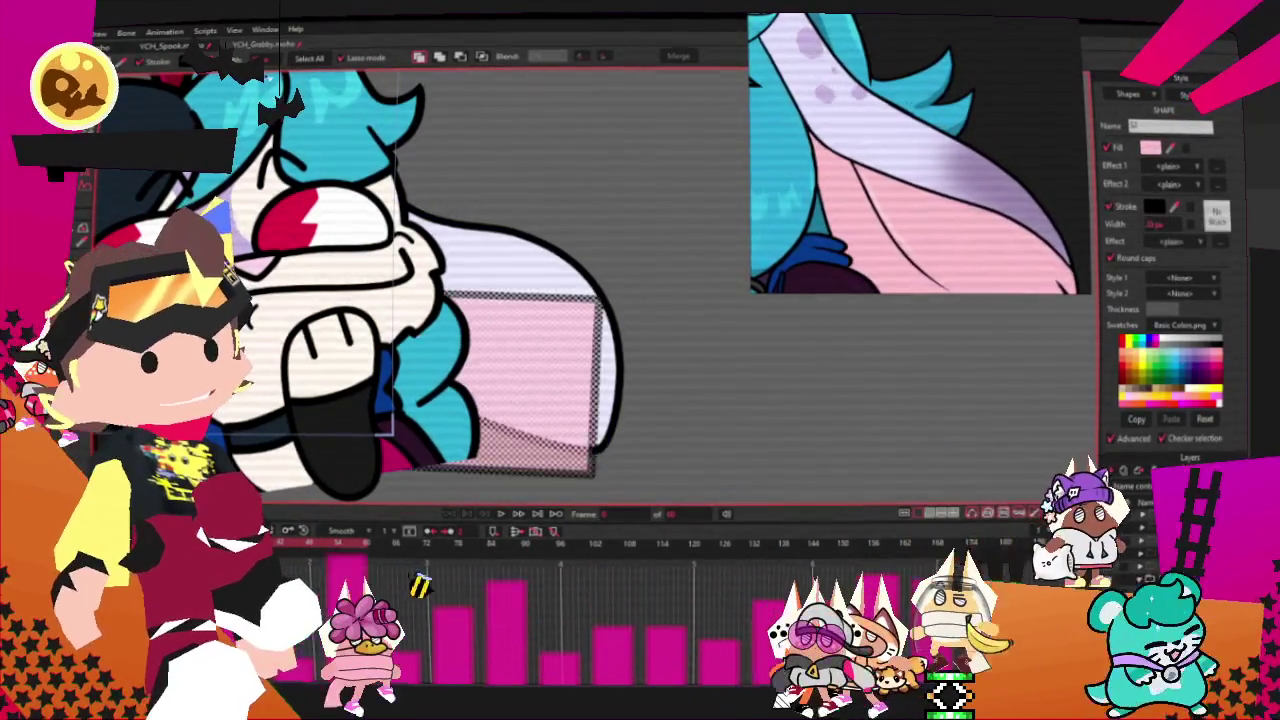
click(671, 391)
click(625, 309)
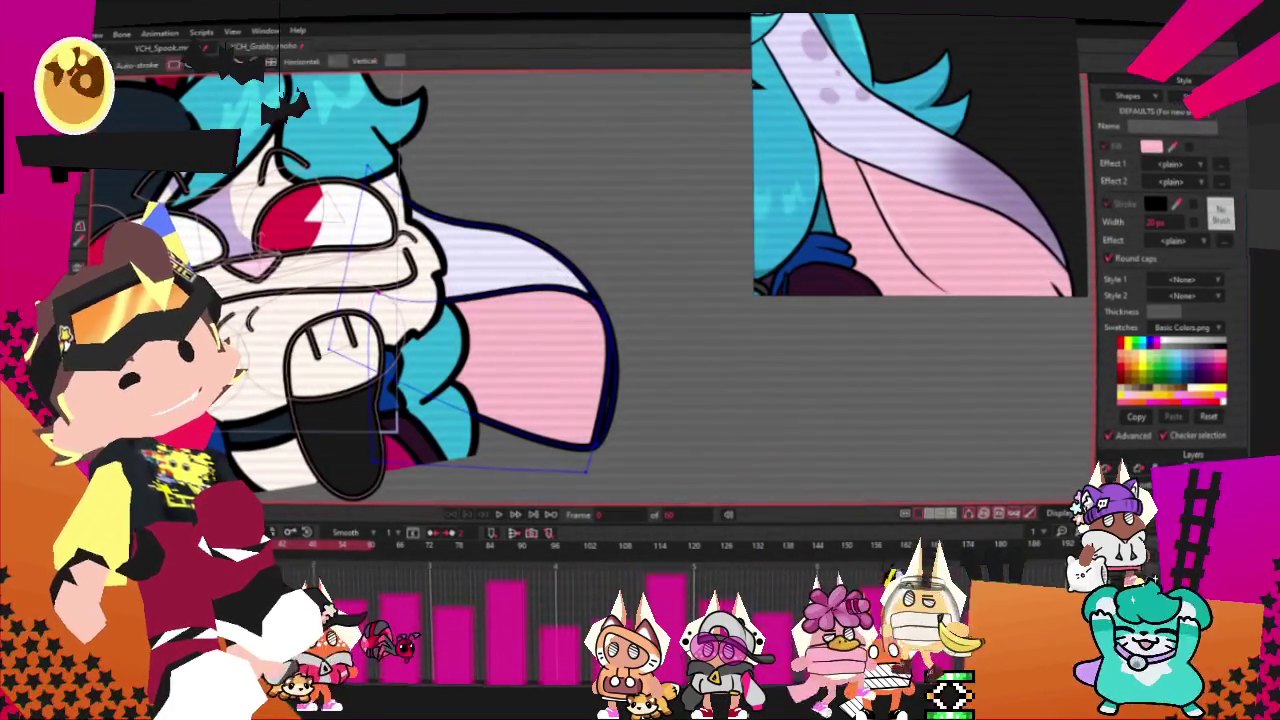
- Reshape the inner ear curve and briefly play the animation to check it
key(t)
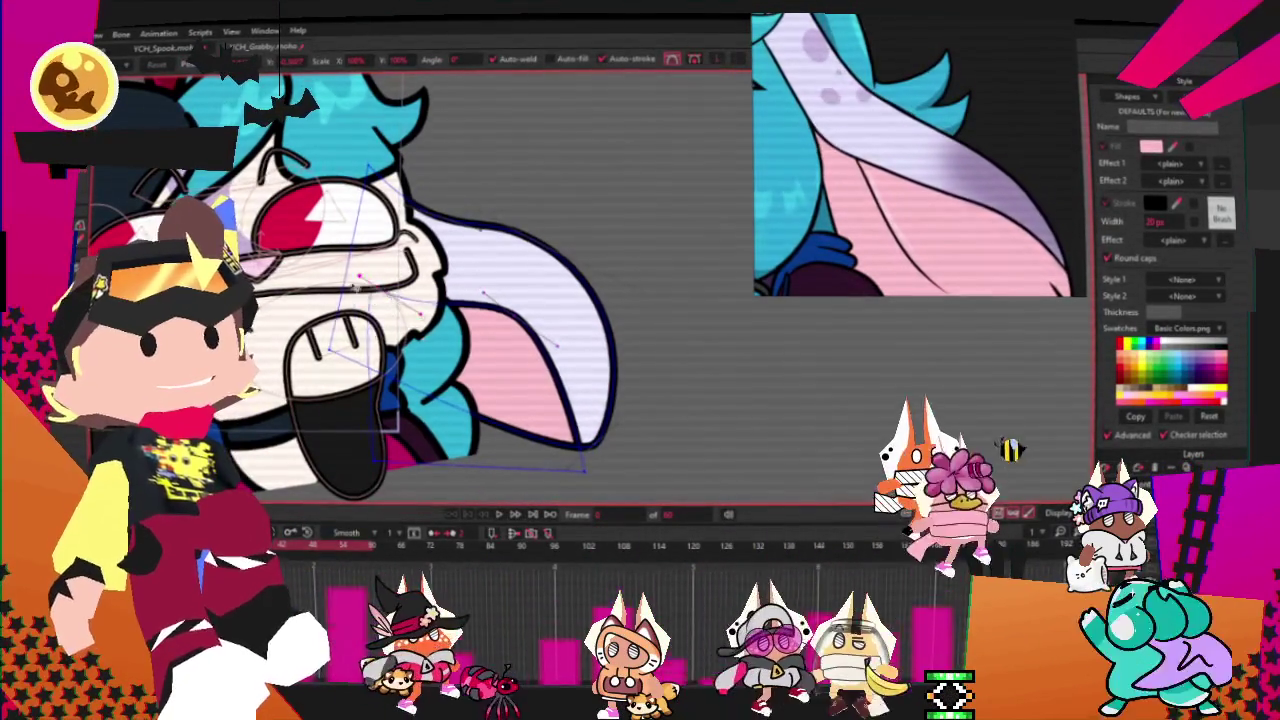
drag(520, 300, 545, 310)
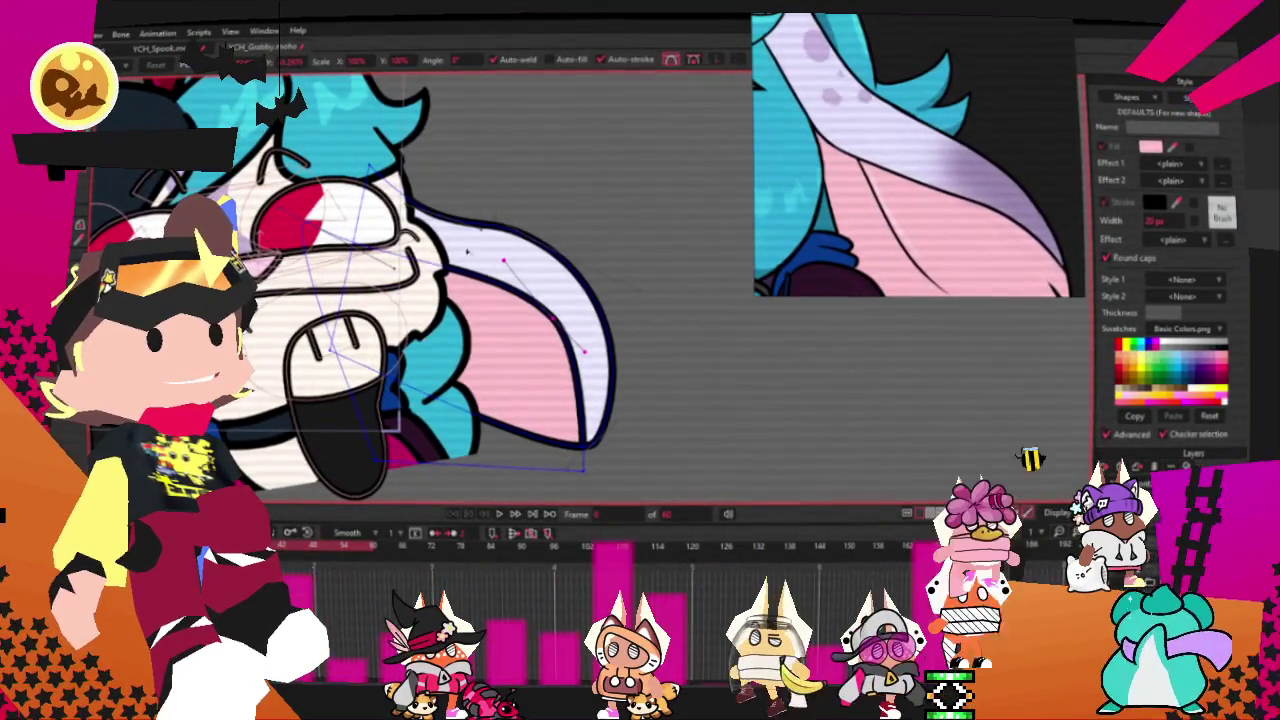
drag(512, 272, 555, 328)
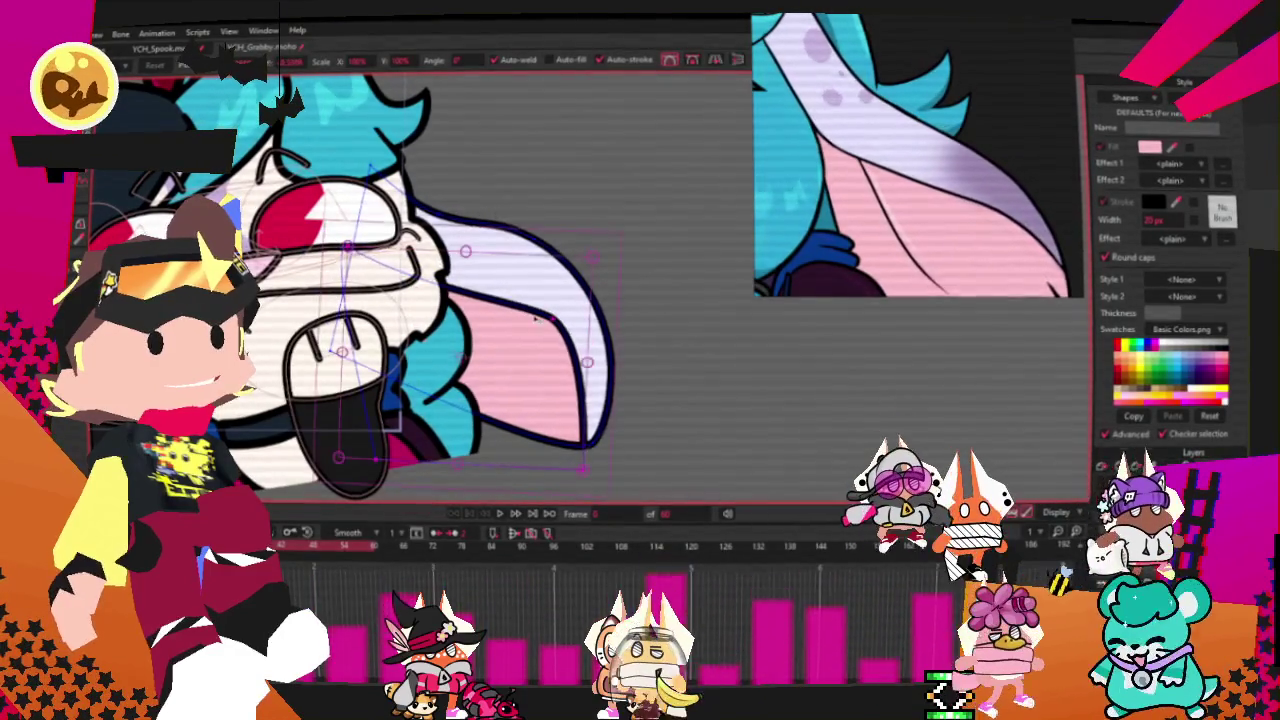
key(space)
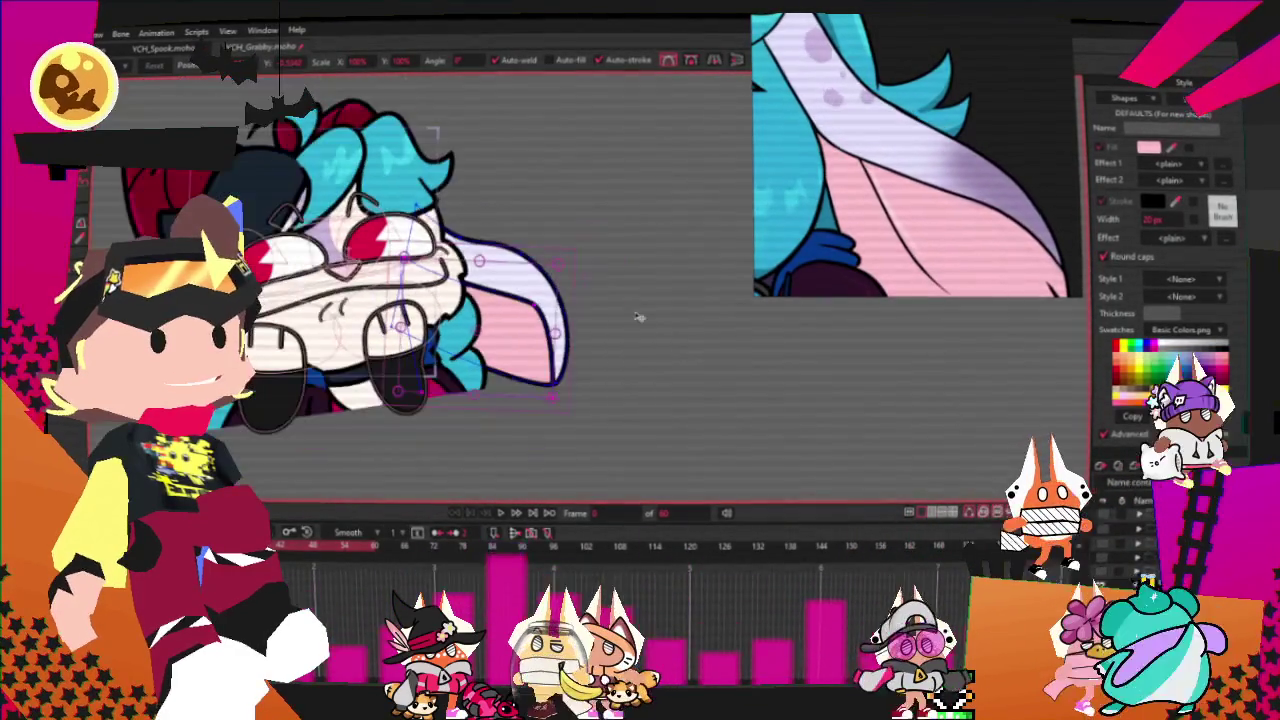
key(space)
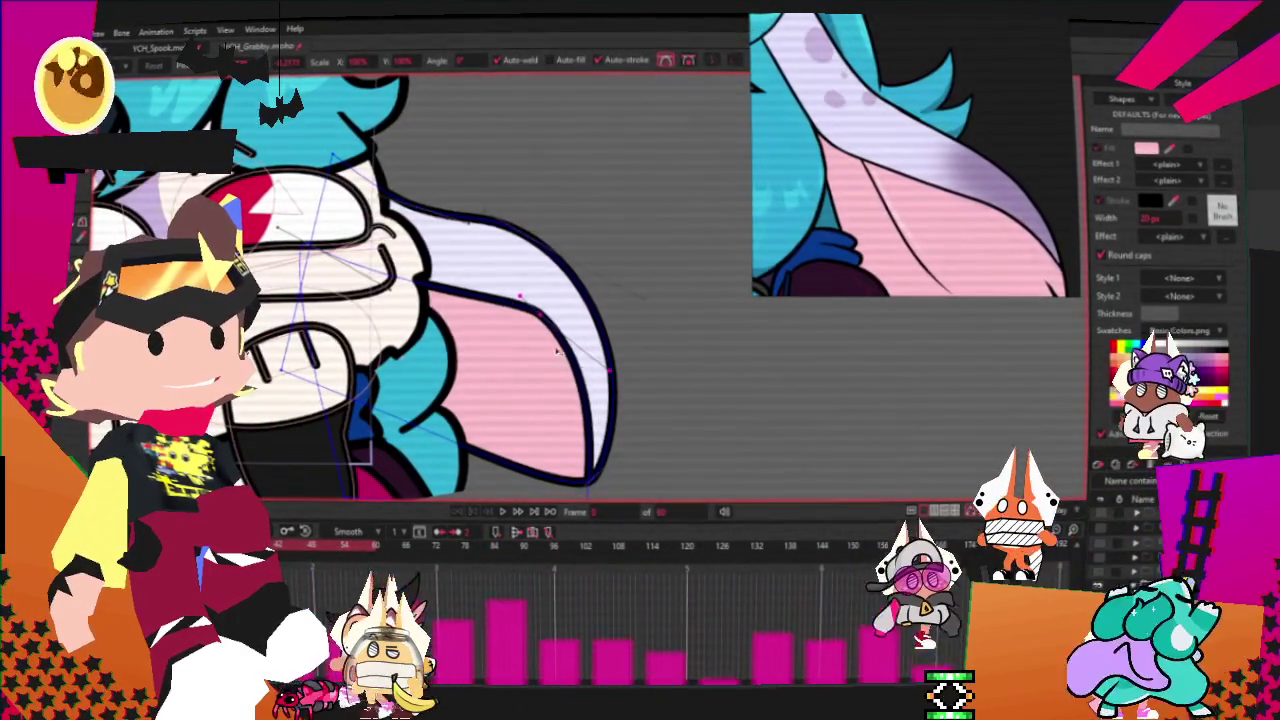
scroll(492, 272, down, 3)
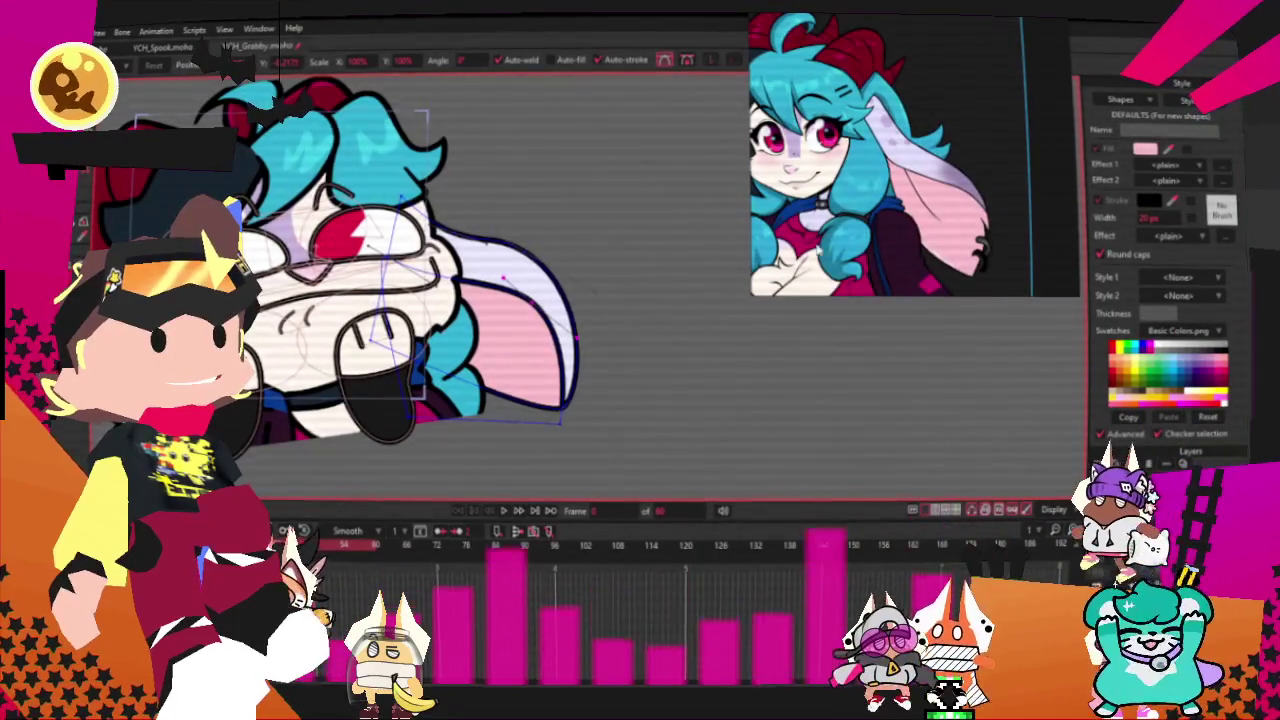
scroll(565, 420, up, 2)
scroll(570, 440, up, 3)
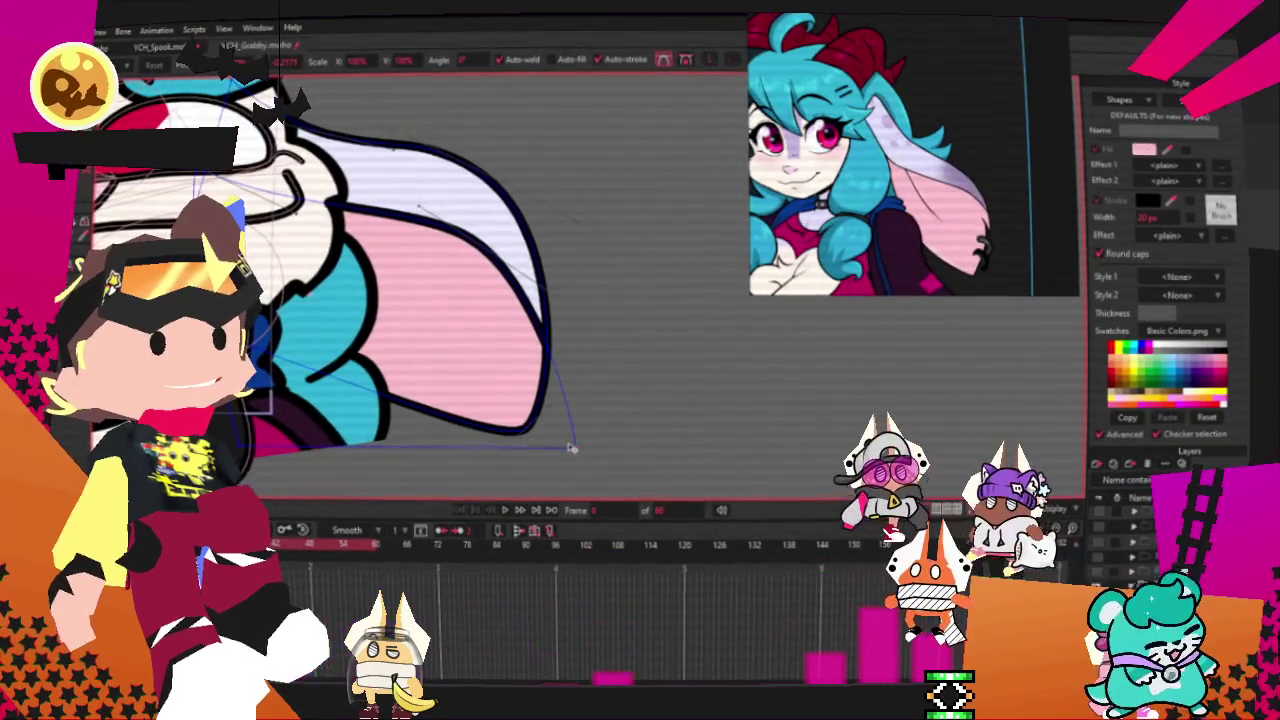
scroll(426, 352, down, 1)
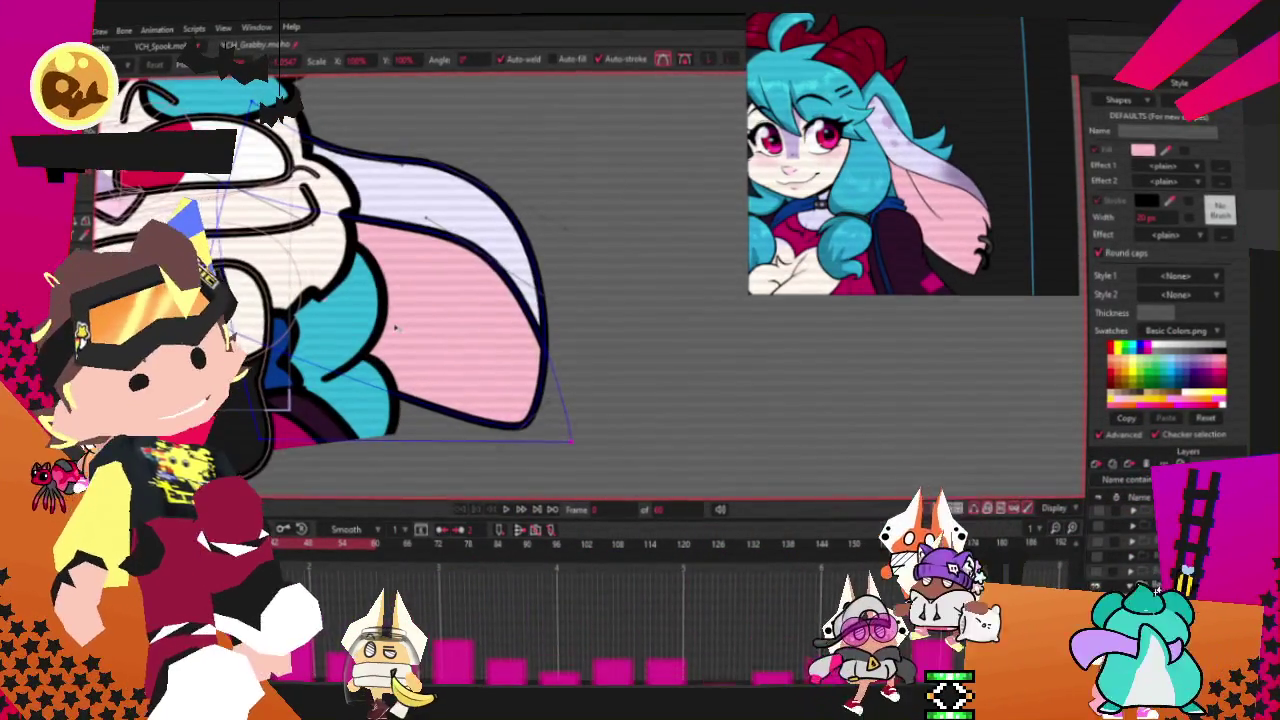
scroll(395, 328, down, 1)
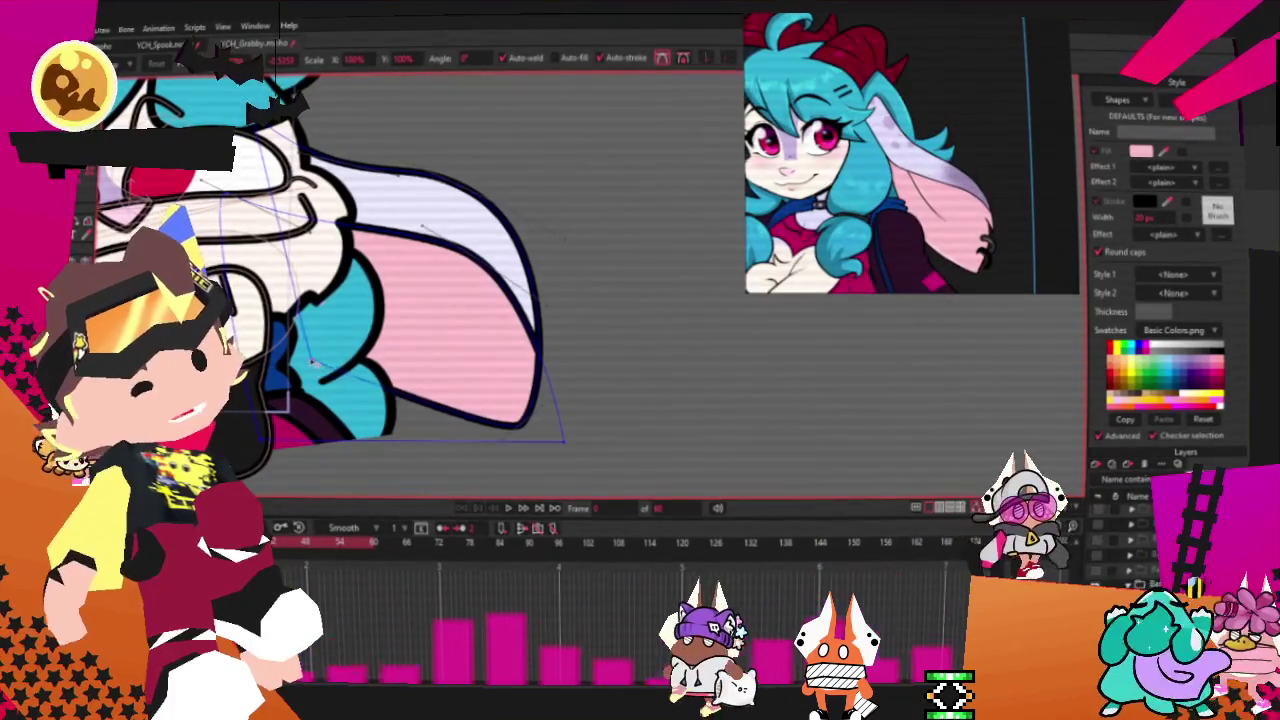
scroll(303, 351, down, 1)
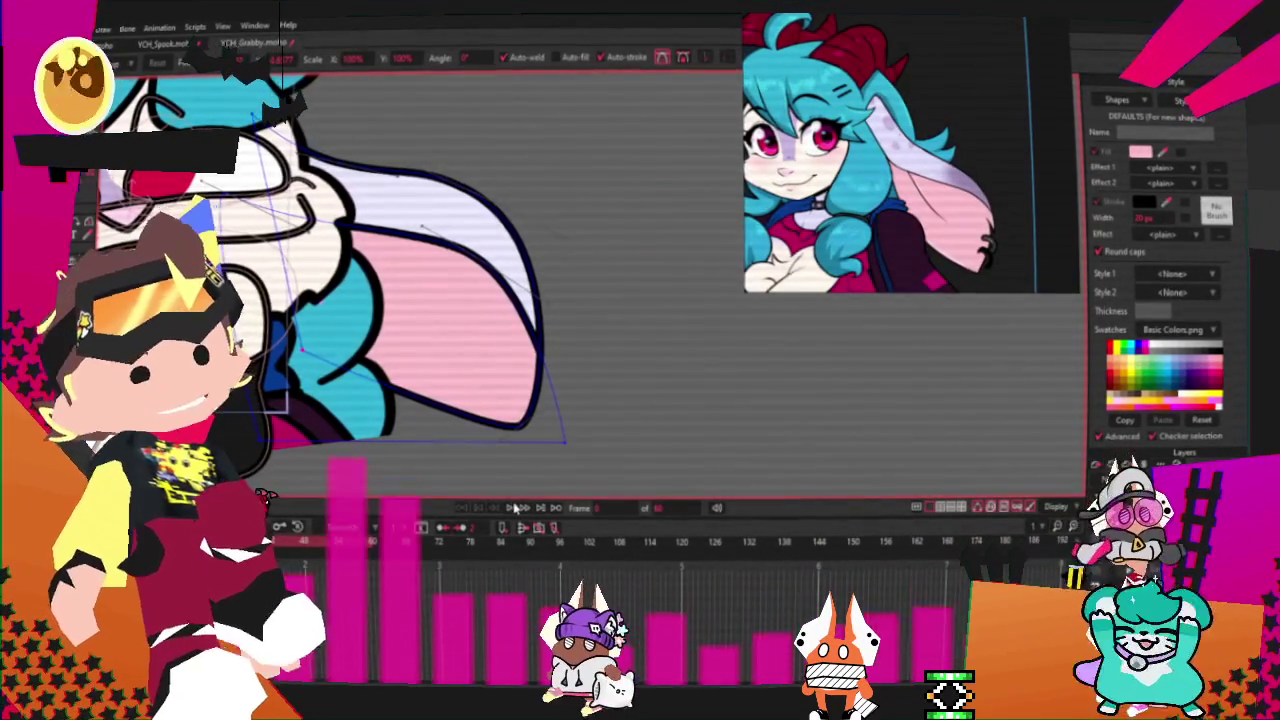
scroll(558, 465, down, 2)
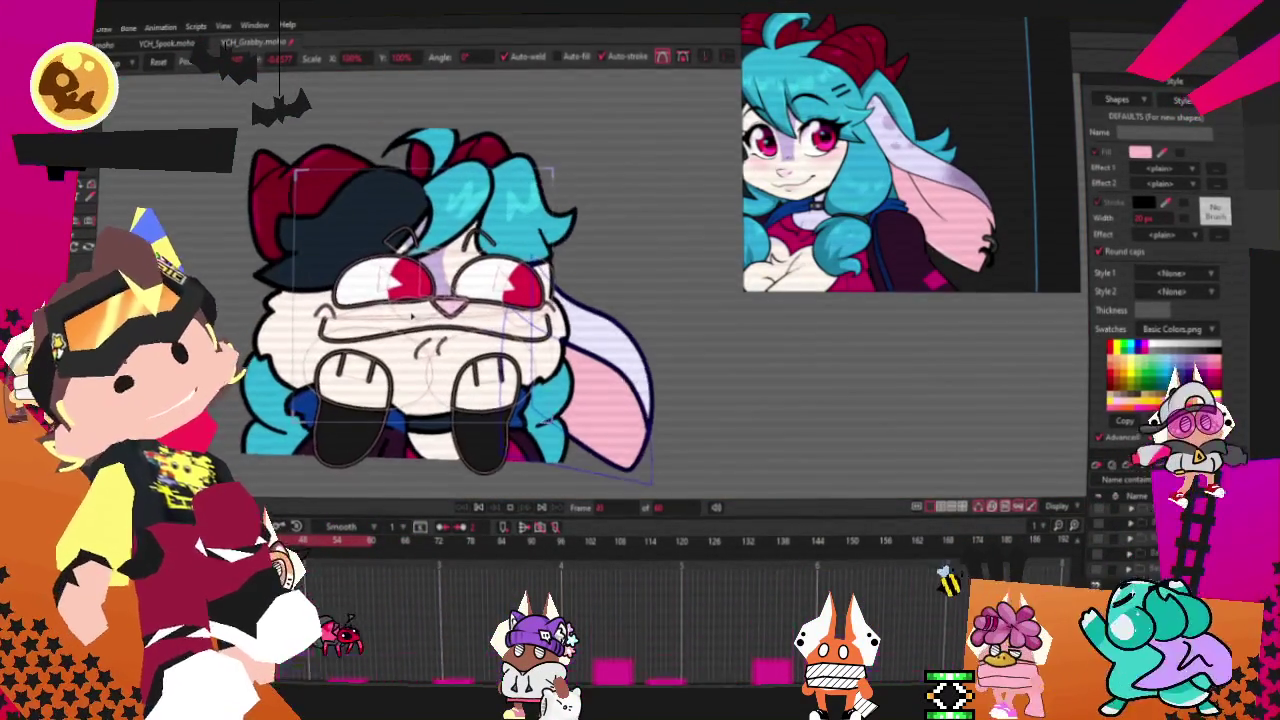
- Select all the layer's points and play the emote animation to watch the ears
drag(560, 400, 538, 400)
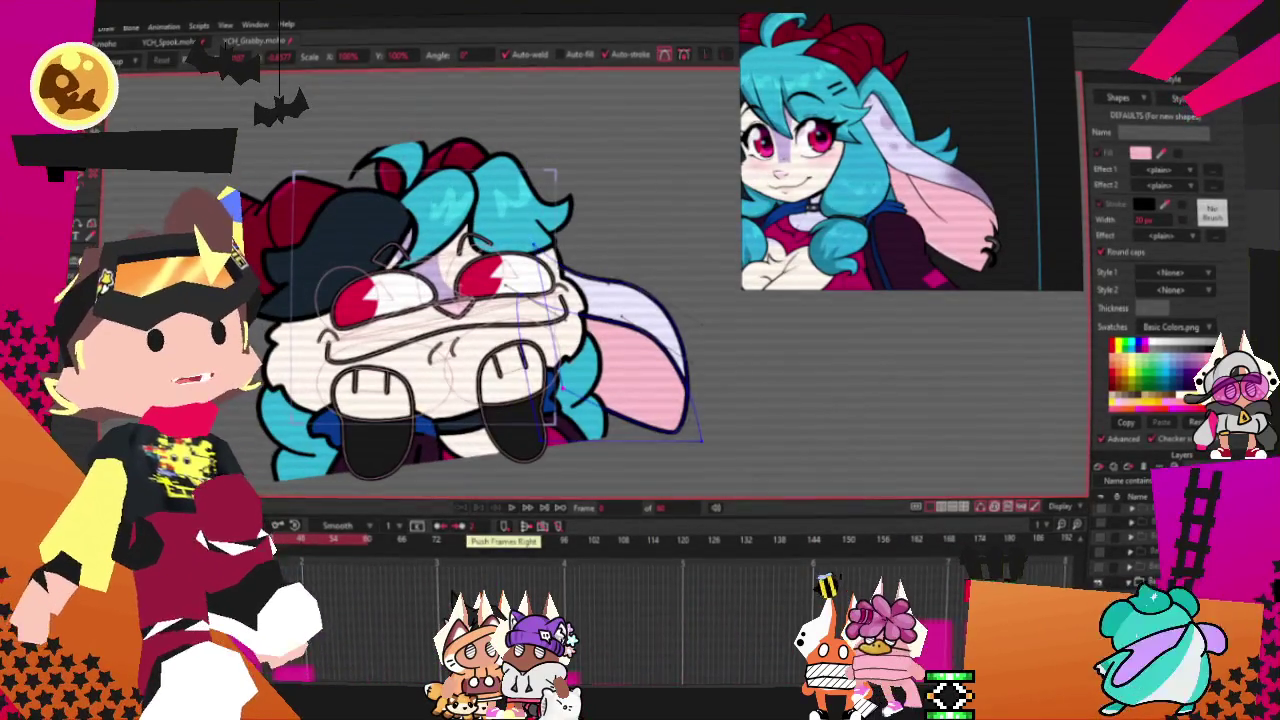
key(g)
key(ctrl+a)
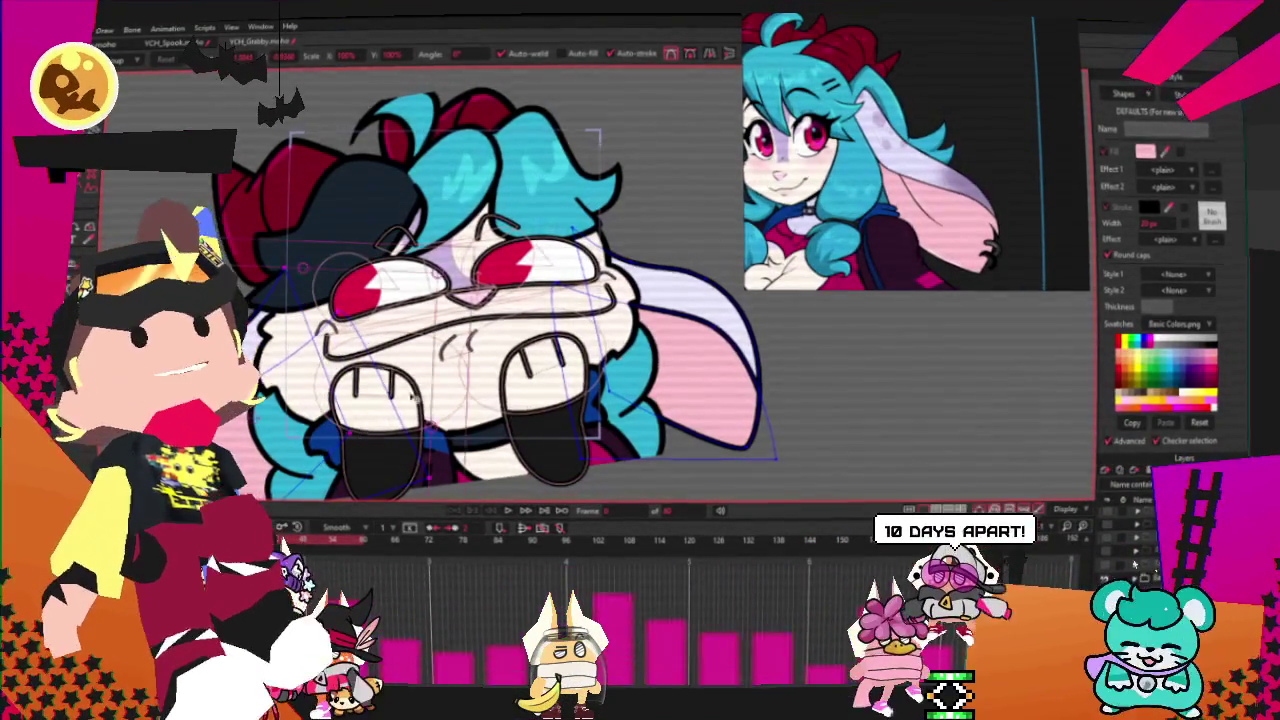
click(506, 511)
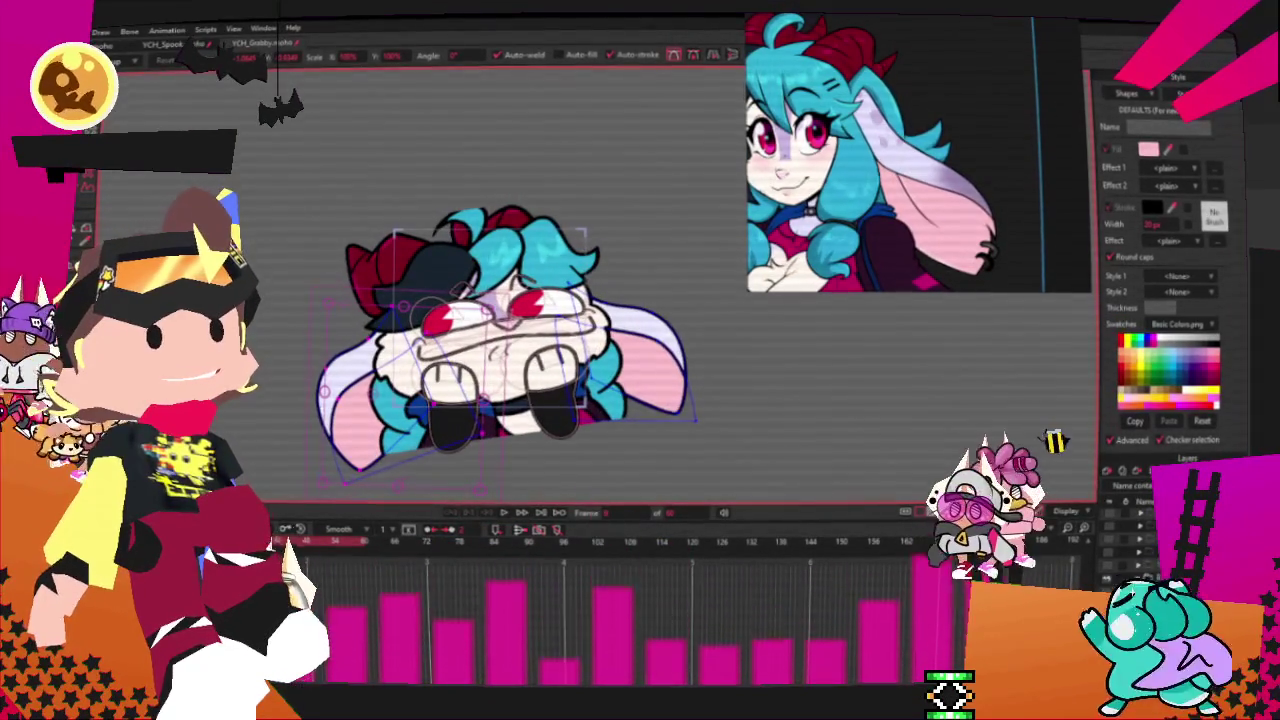
- Glance at the File menu, then clear the picture from the reference viewer
key(alt+f)
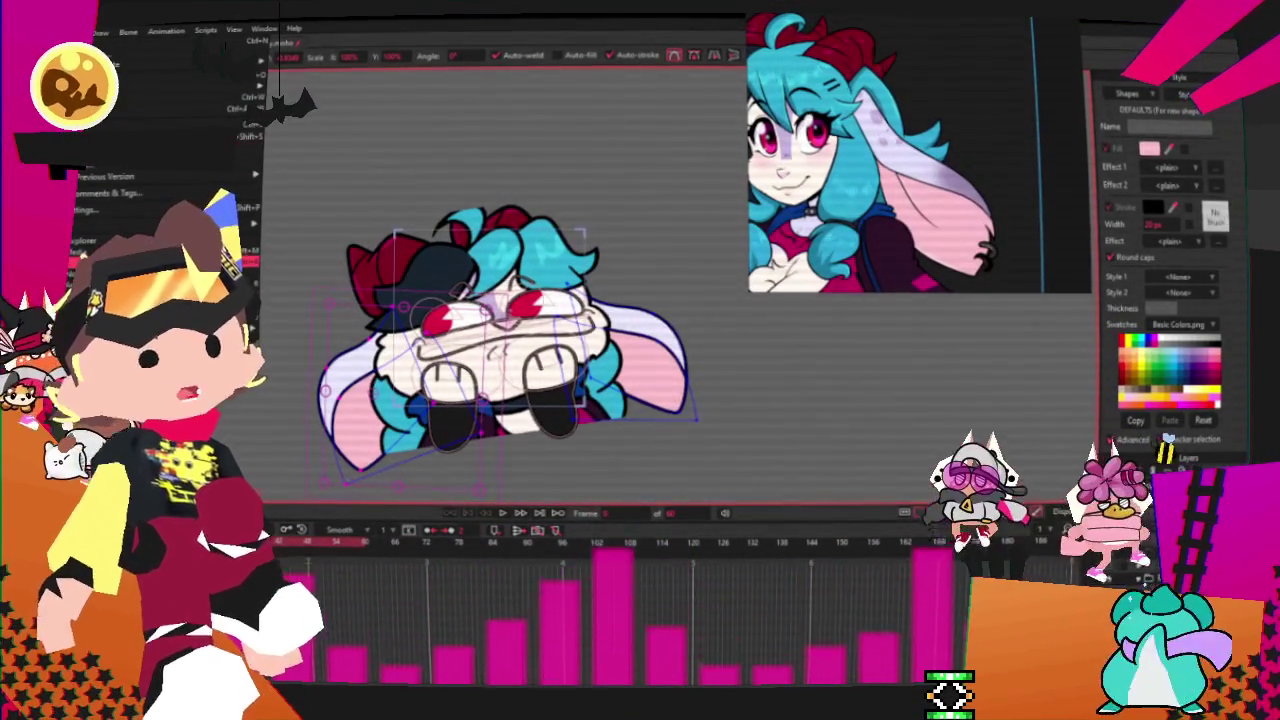
click(292, 449)
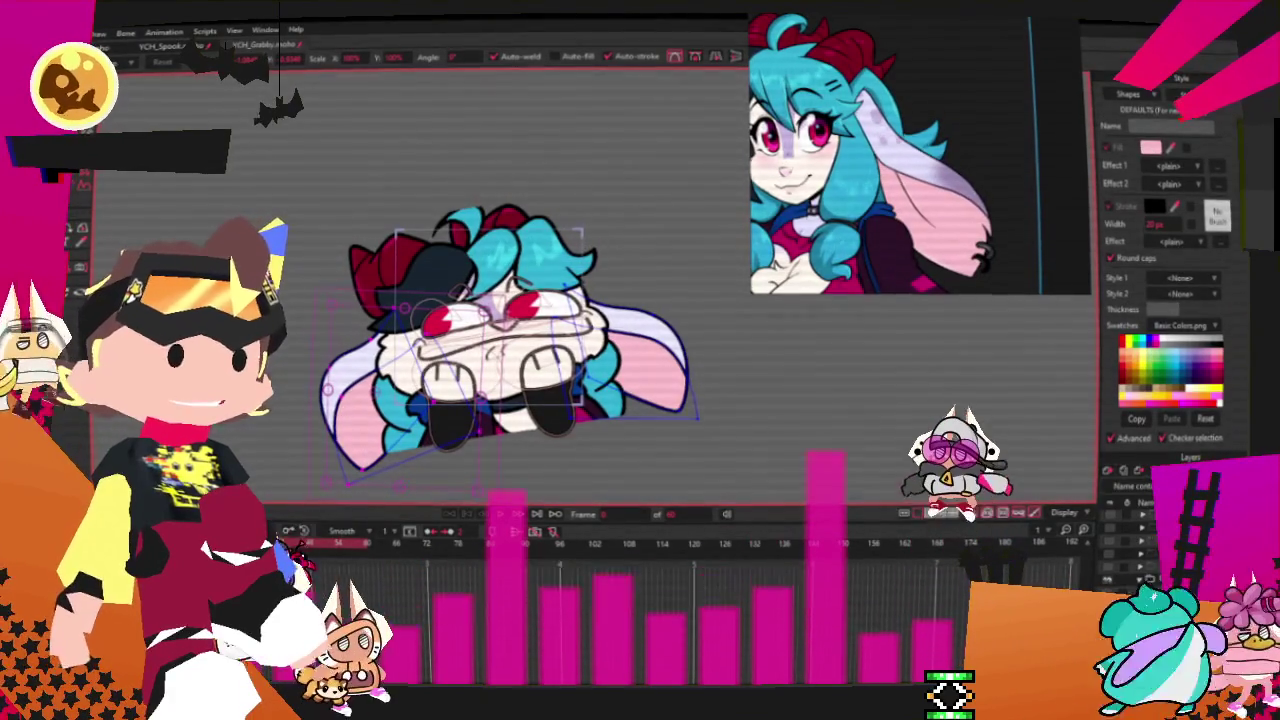
key(alt+f)
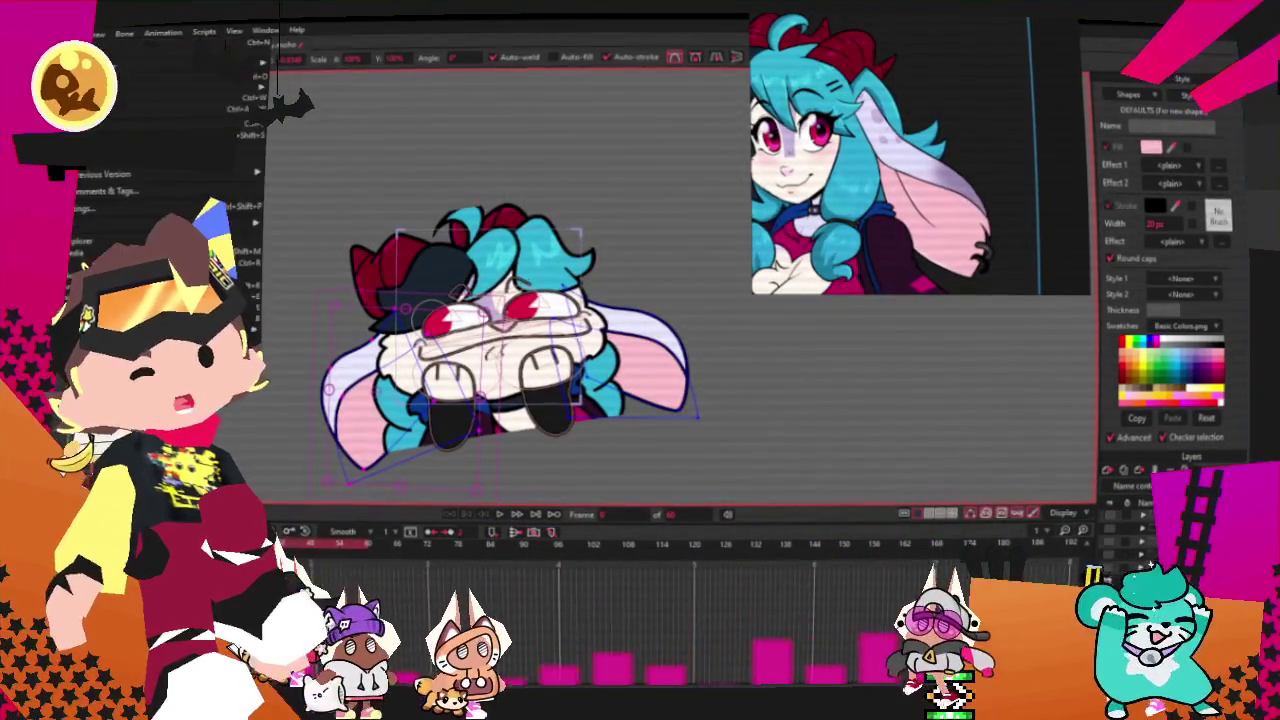
key(Escape)
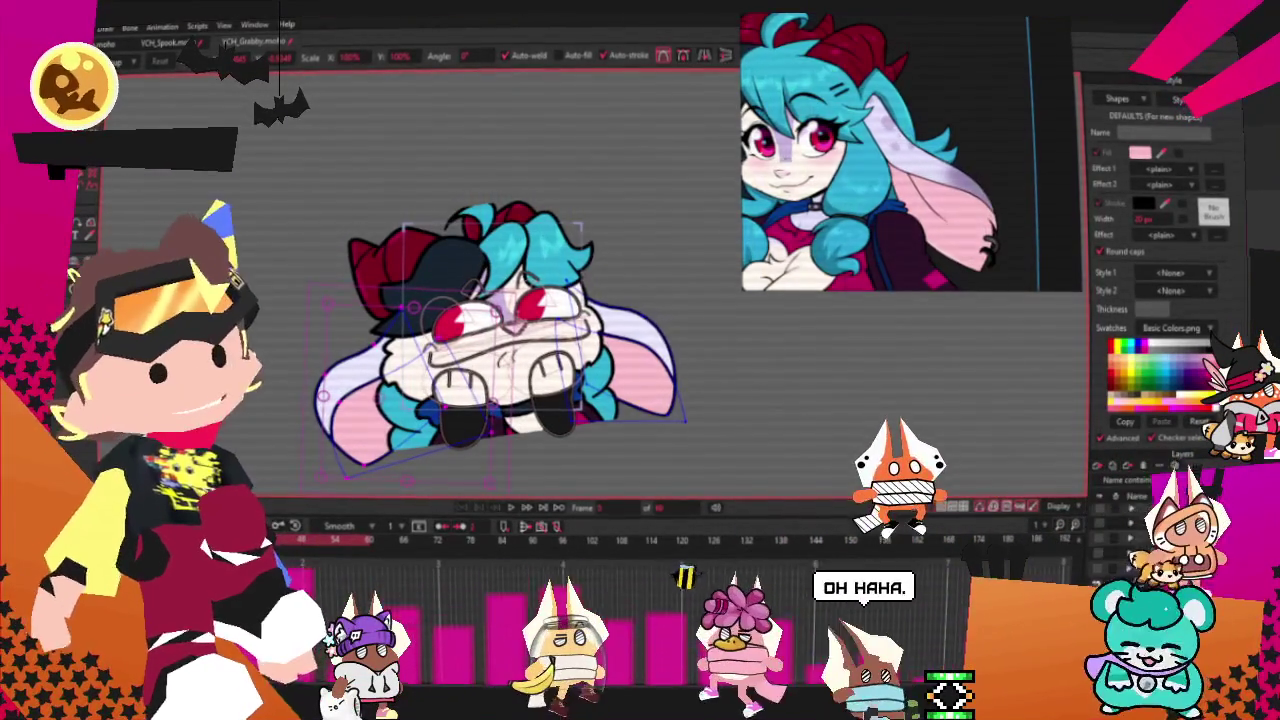
key(alt+f)
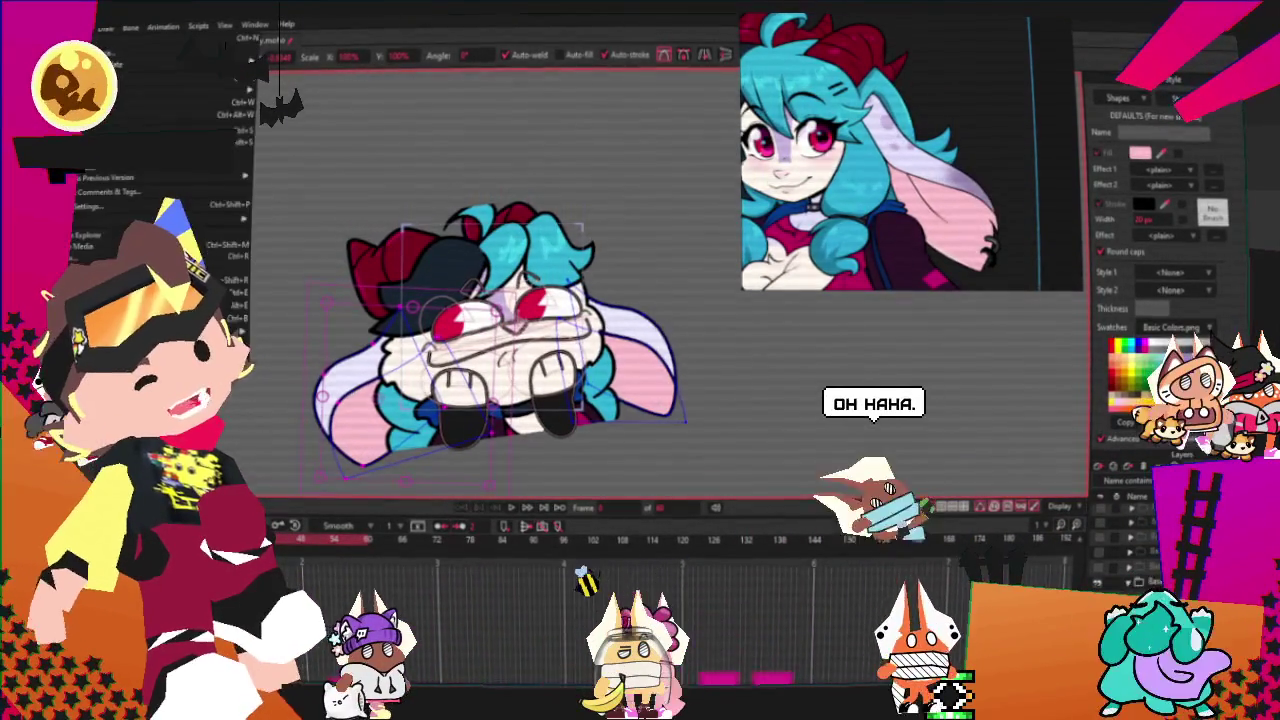
key(Escape)
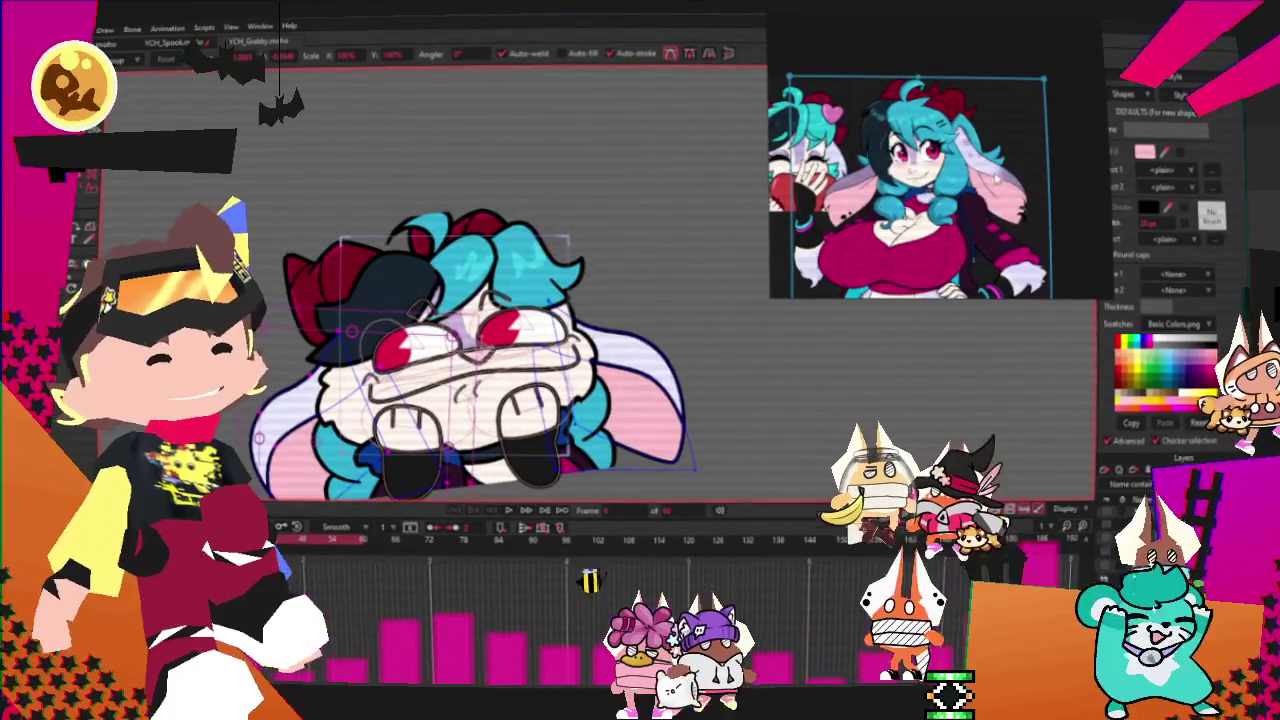
right_click(1008, 60)
click(1030, 371)
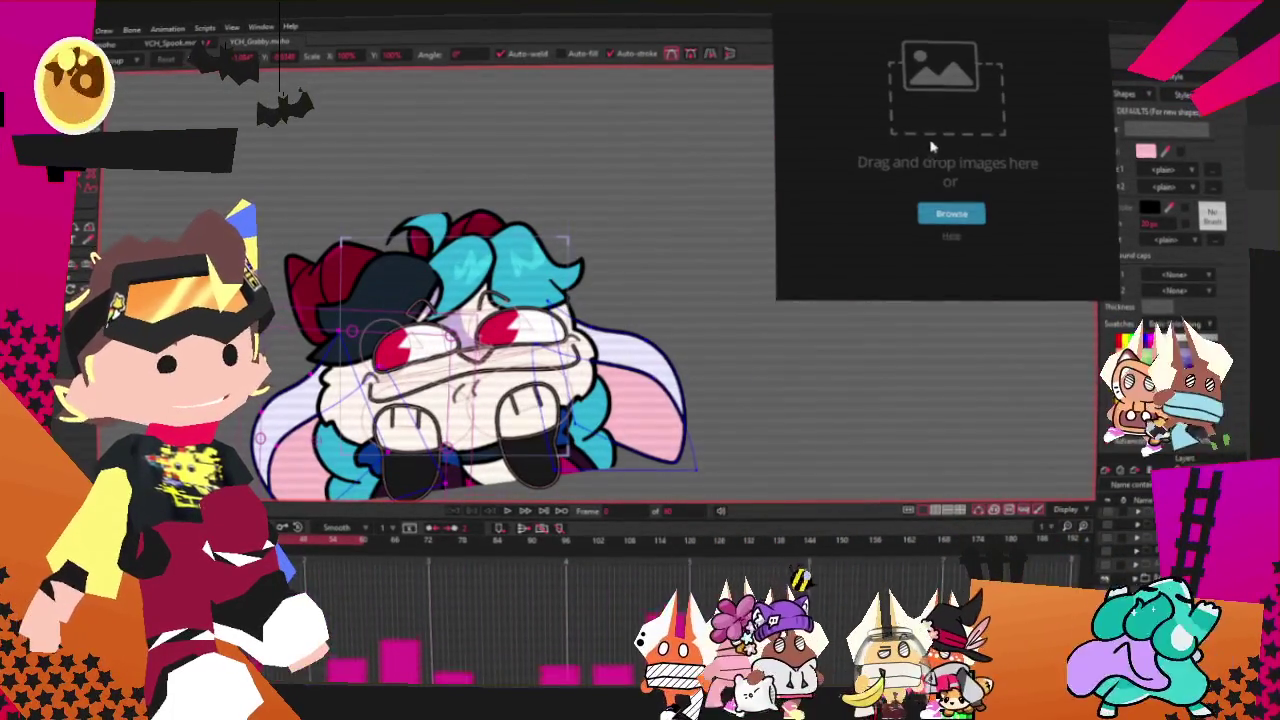
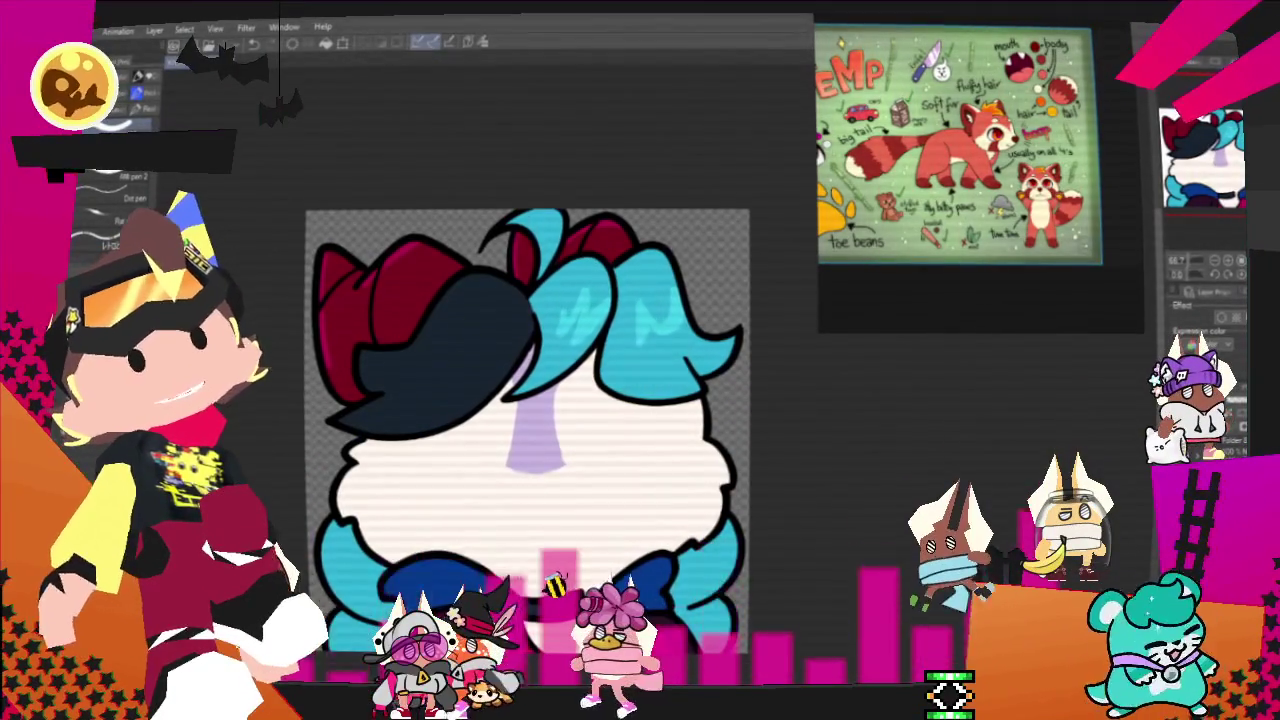
- Browse to the 2025 drawings > Ych_Plot > PlottingCharacters folder to locate the red panda image
key(alt+Tab)
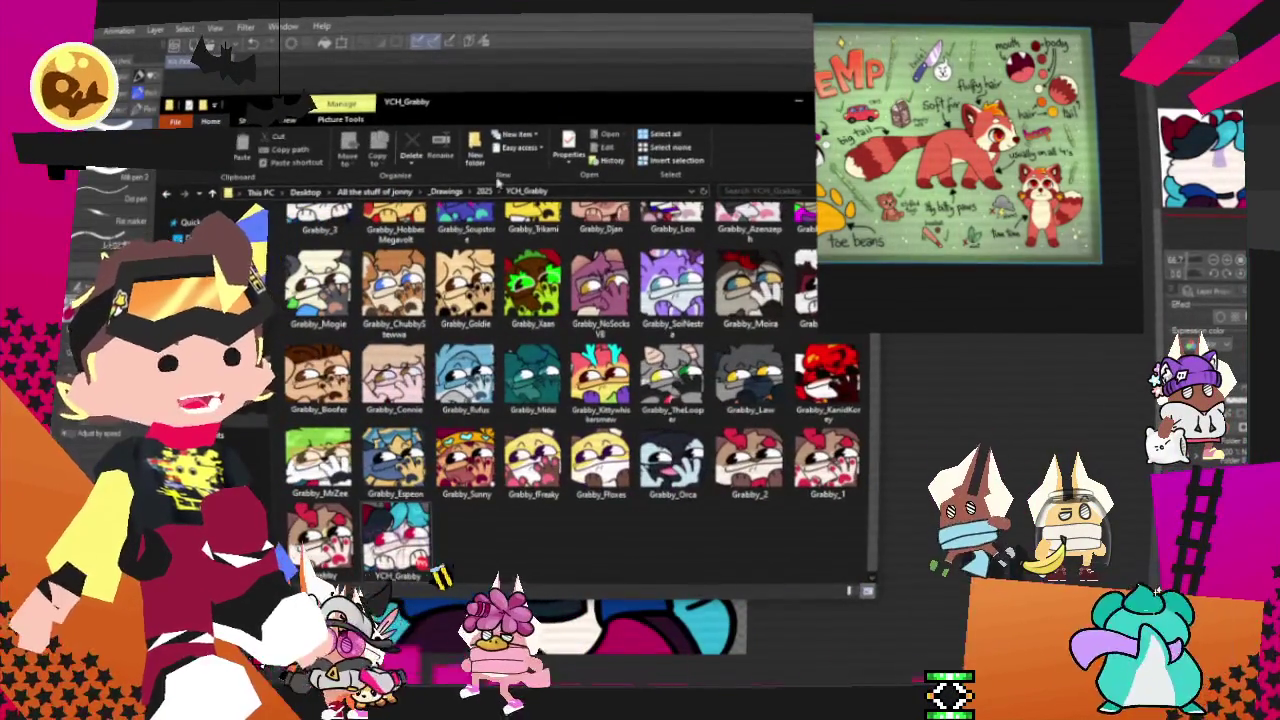
click(484, 191)
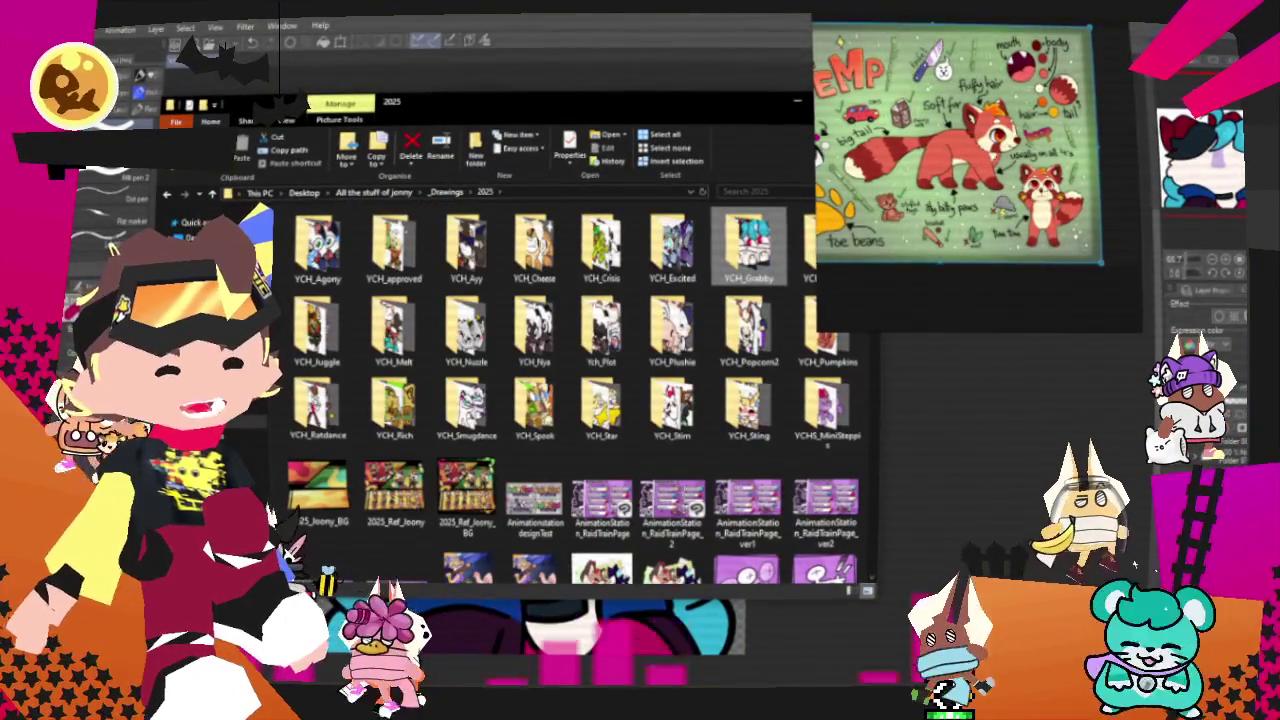
double_click(600, 330)
double_click(315, 245)
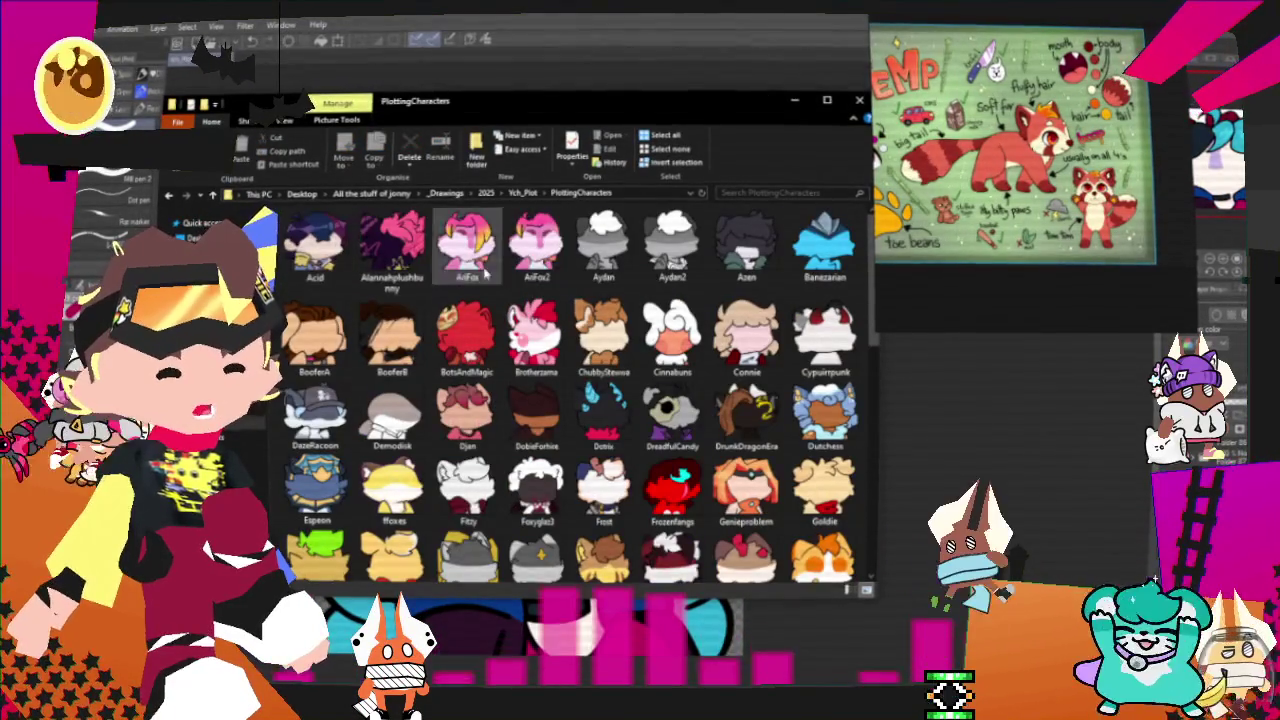
scroll(396, 478, down, 10)
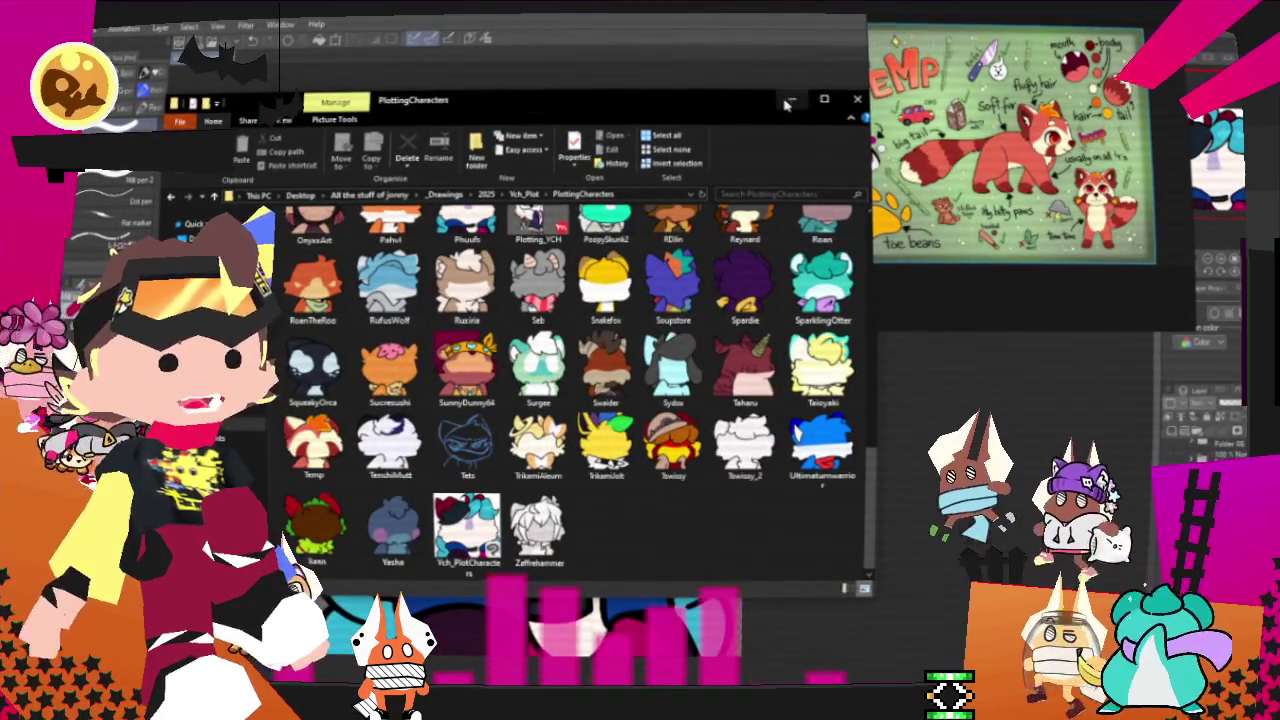
click(858, 99)
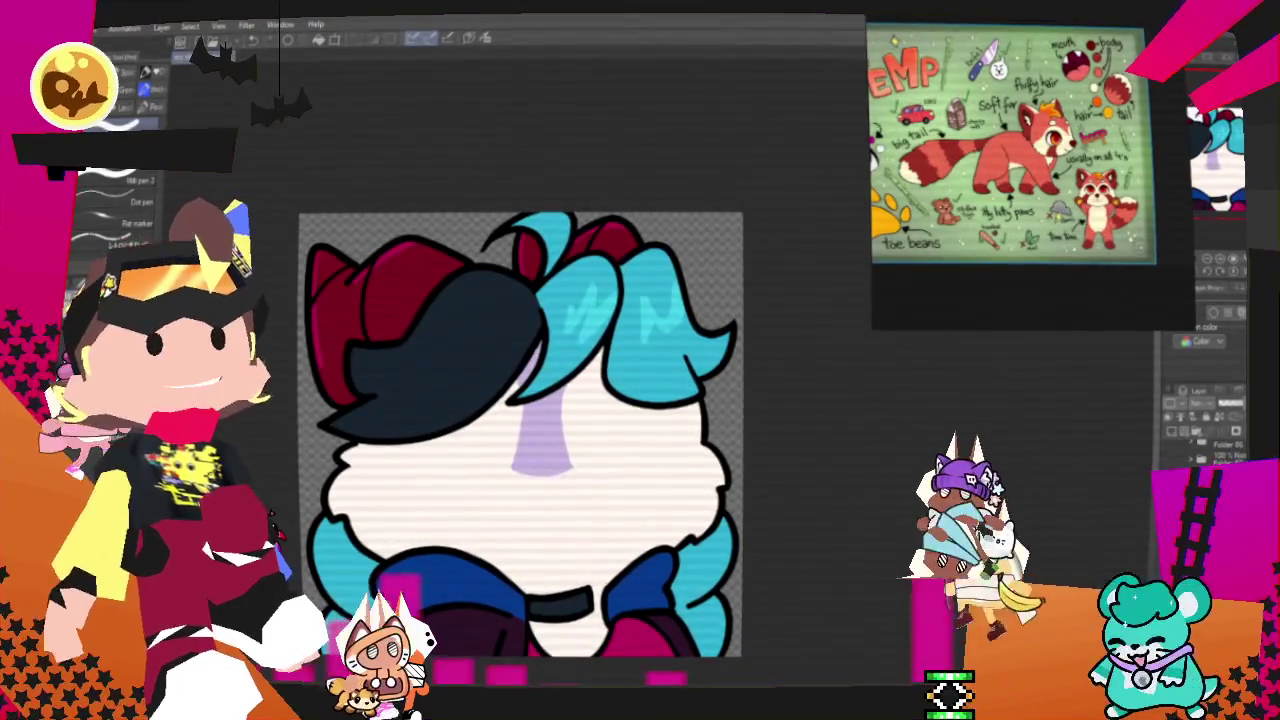
- Set the character image layer's source image to the red panda file
key(alt+Tab)
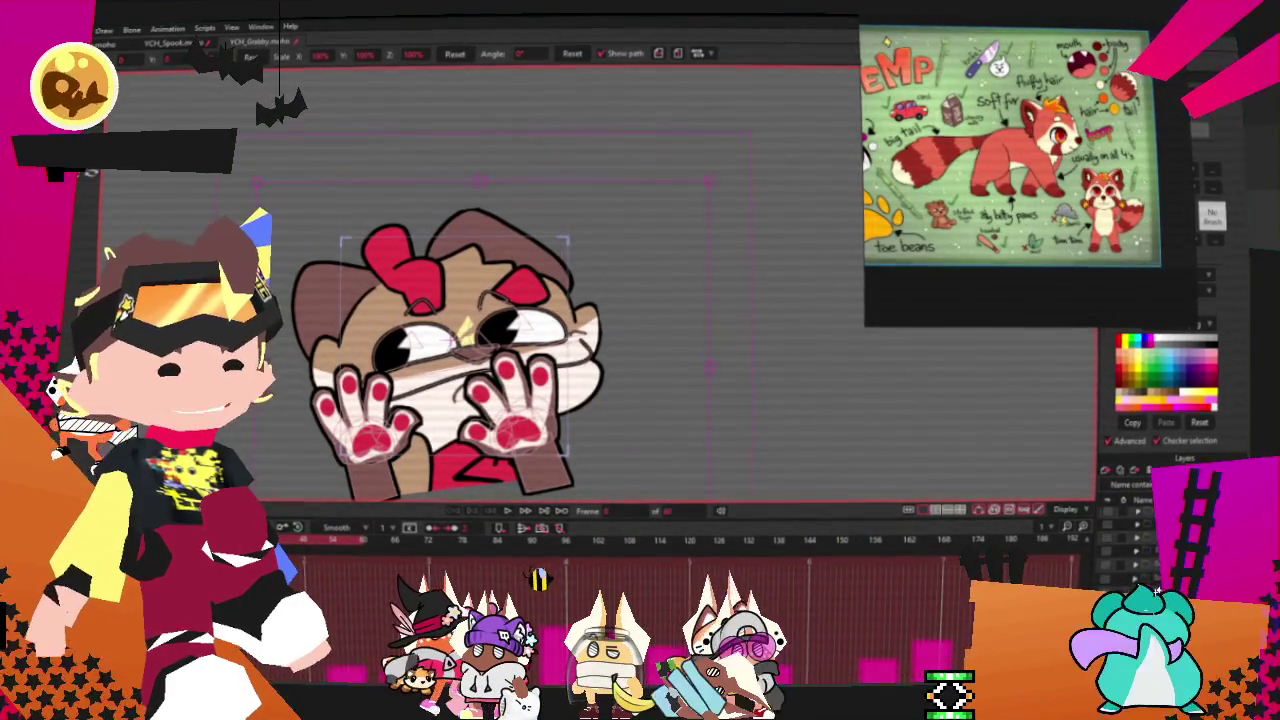
double_click(1135, 567)
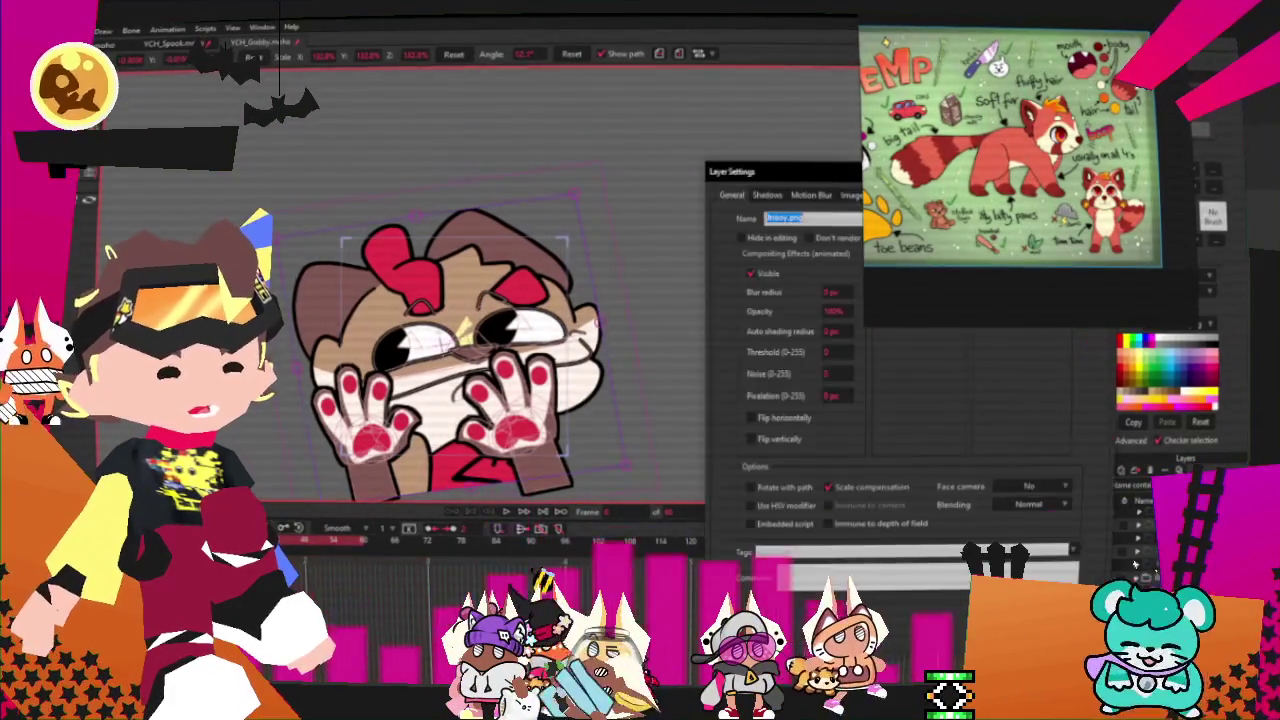
click(850, 194)
click(814, 243)
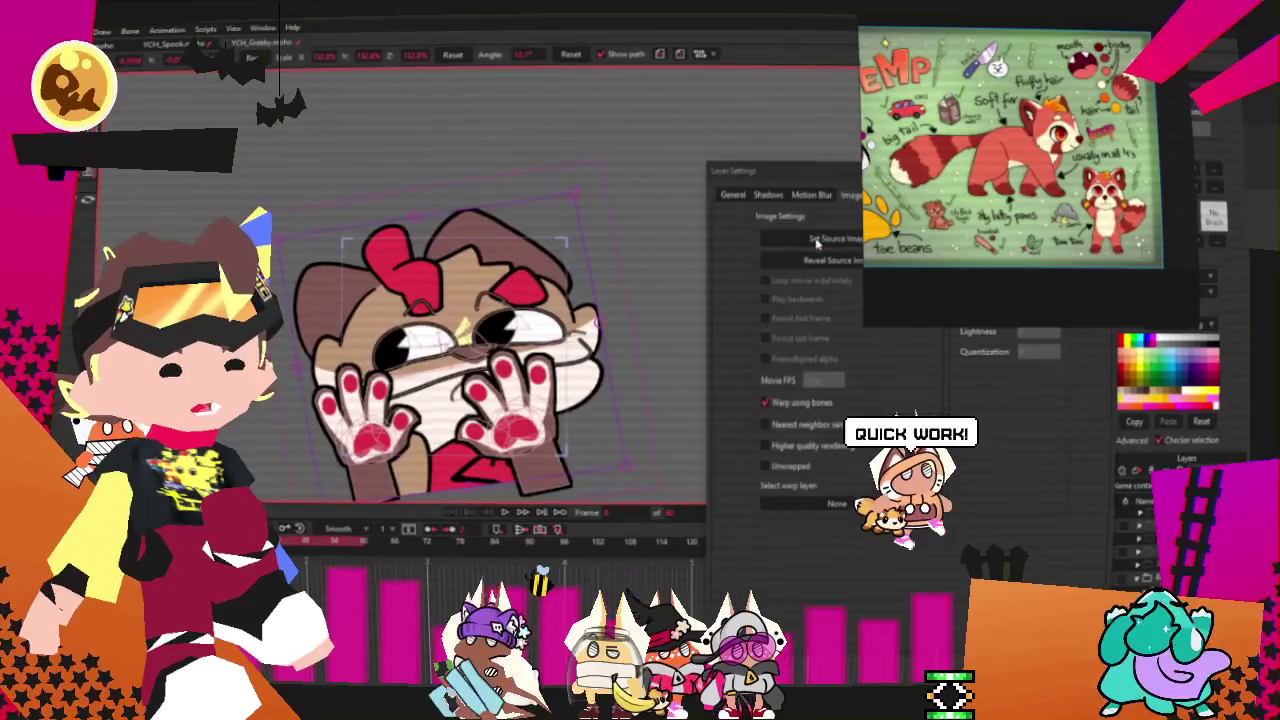
scroll(649, 356, down, 5)
scroll(387, 466, down, 5)
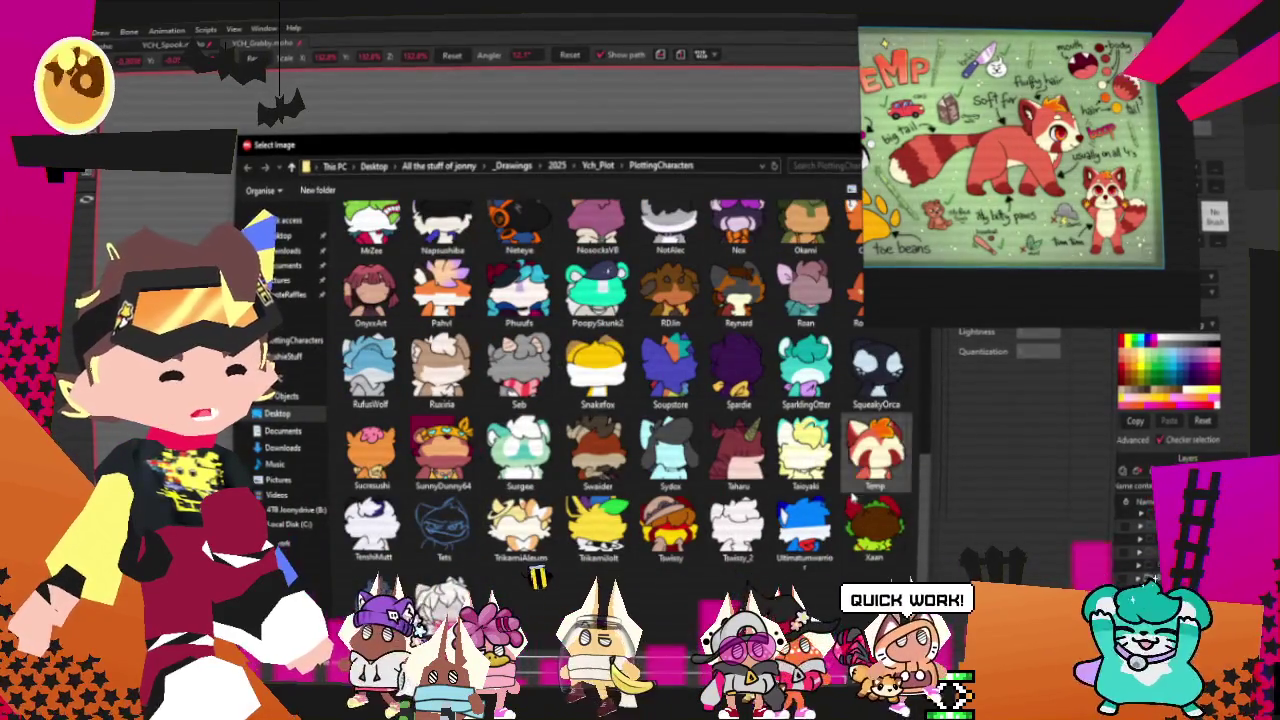
double_click(875, 530)
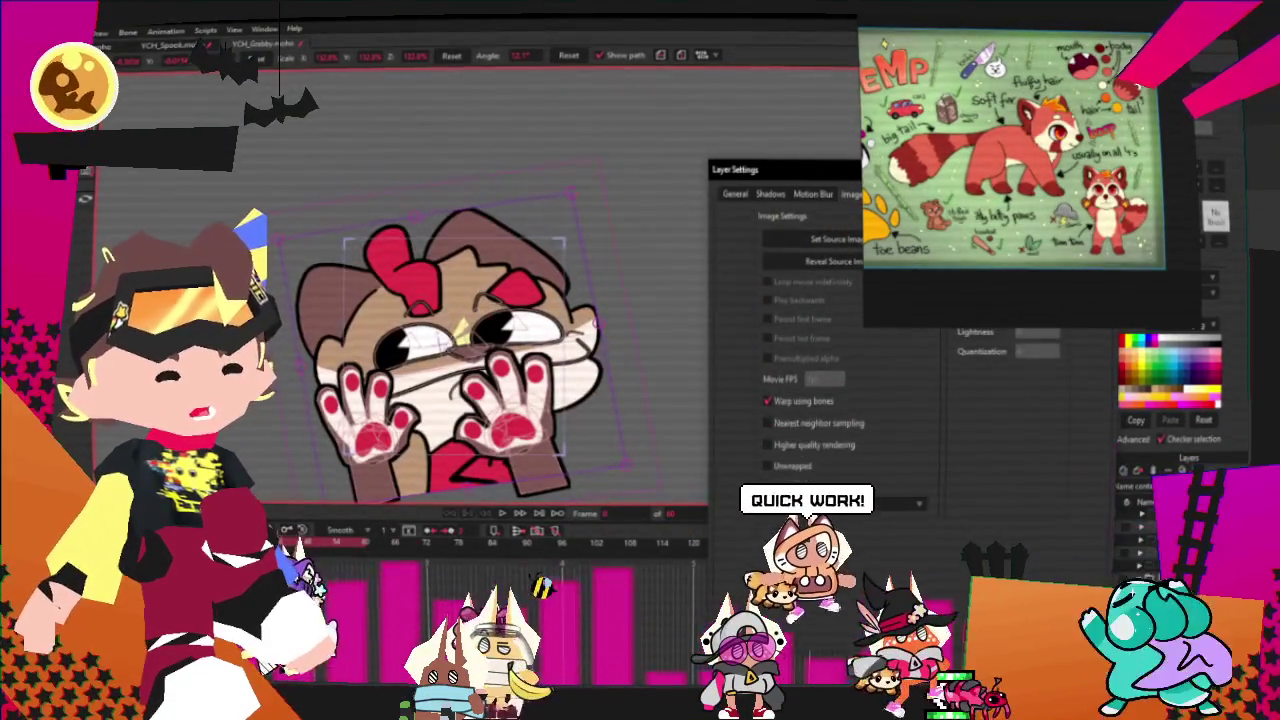
key(Return)
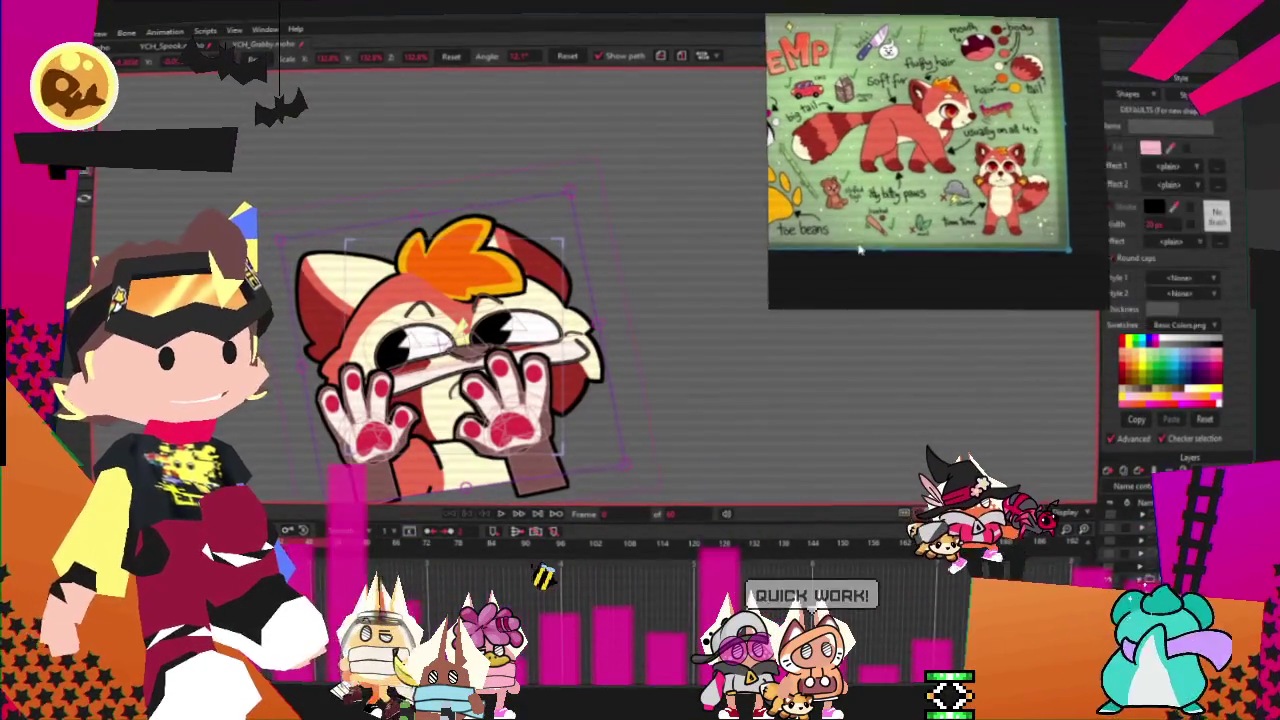
- Select the head artwork, zoom in on the face, and play the red panda animation
scroll(472, 327, up, 2)
scroll(472, 327, up, 3)
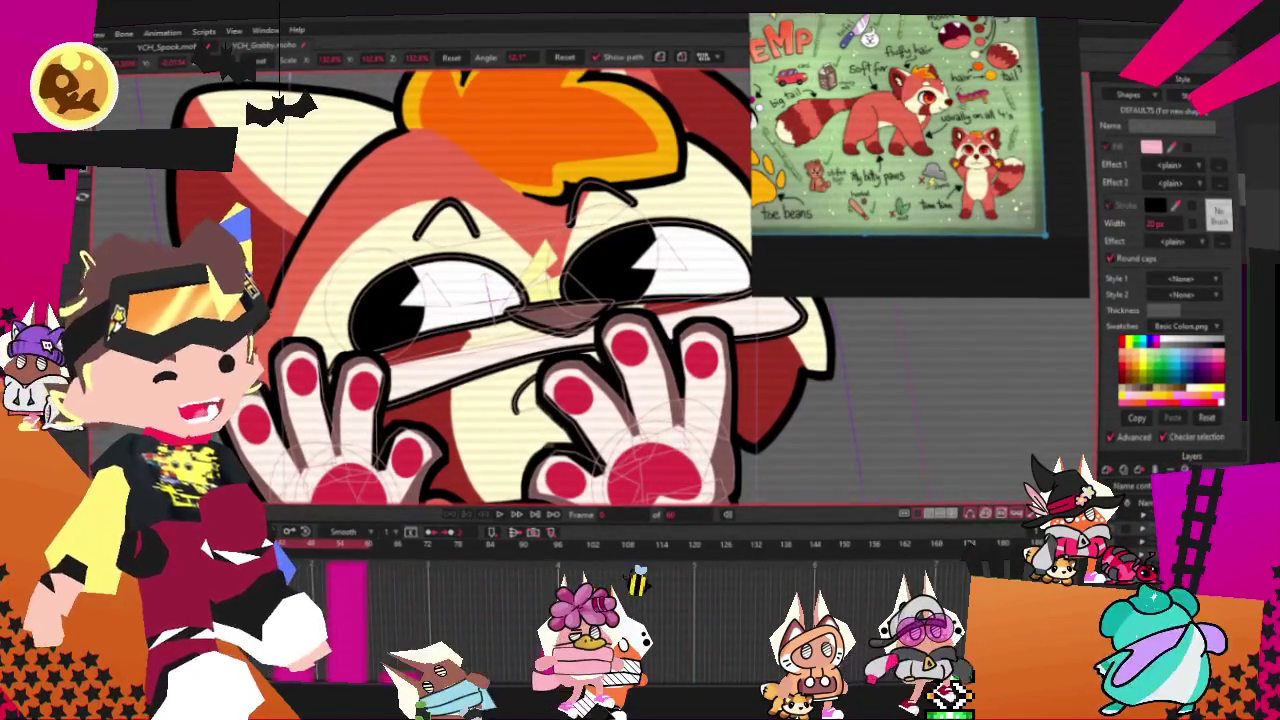
click(560, 300)
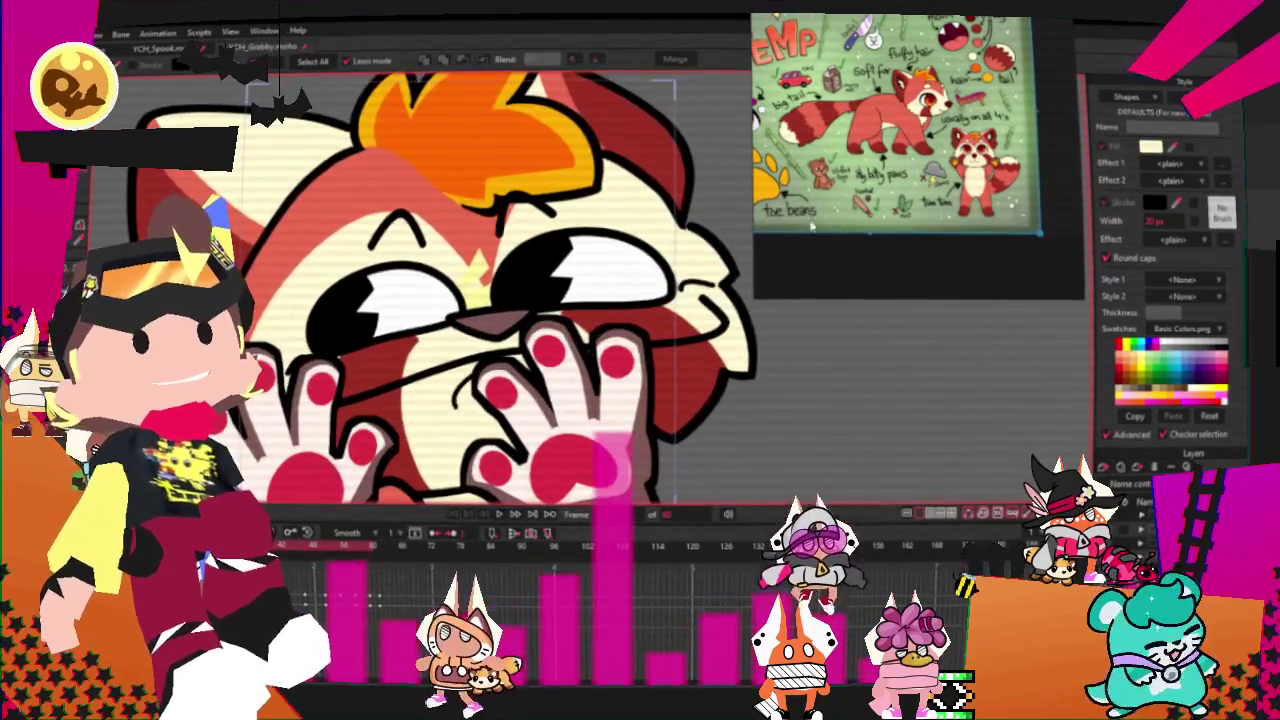
scroll(918, 156, up, 3)
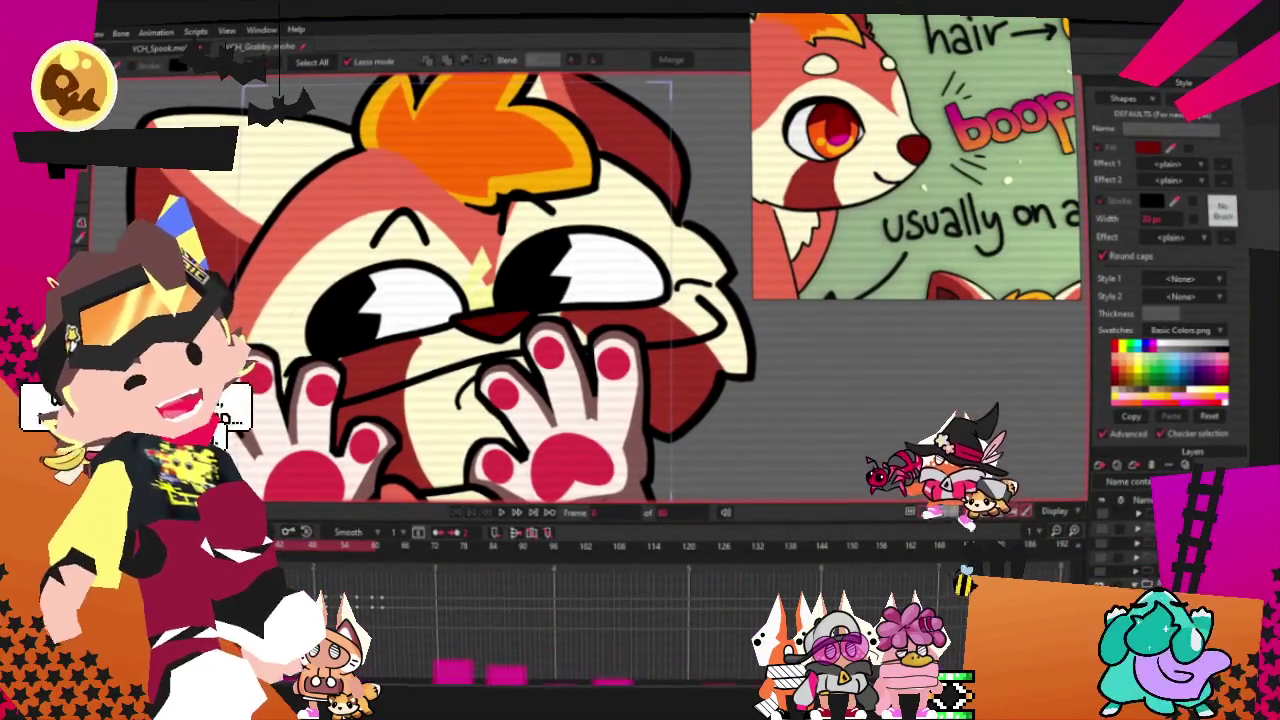
scroll(480, 290, up, 2)
scroll(480, 290, up, 2)
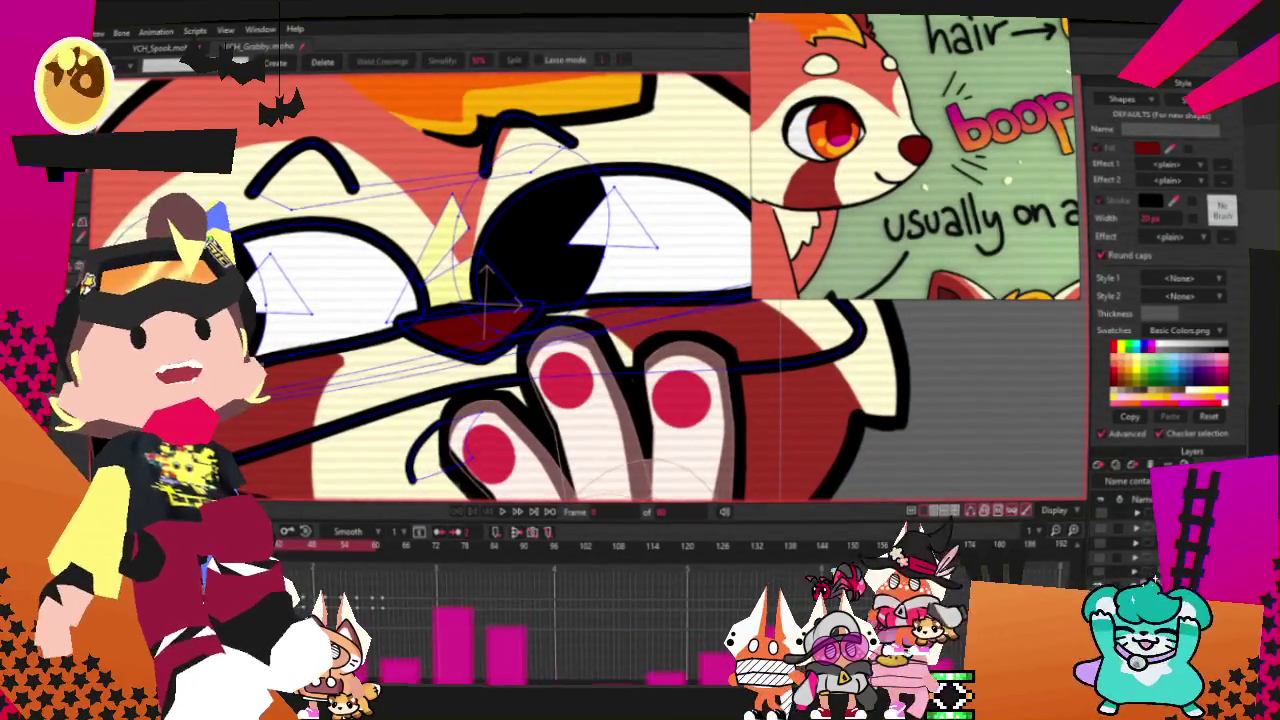
scroll(632, 372, down, 3)
scroll(632, 372, down, 2)
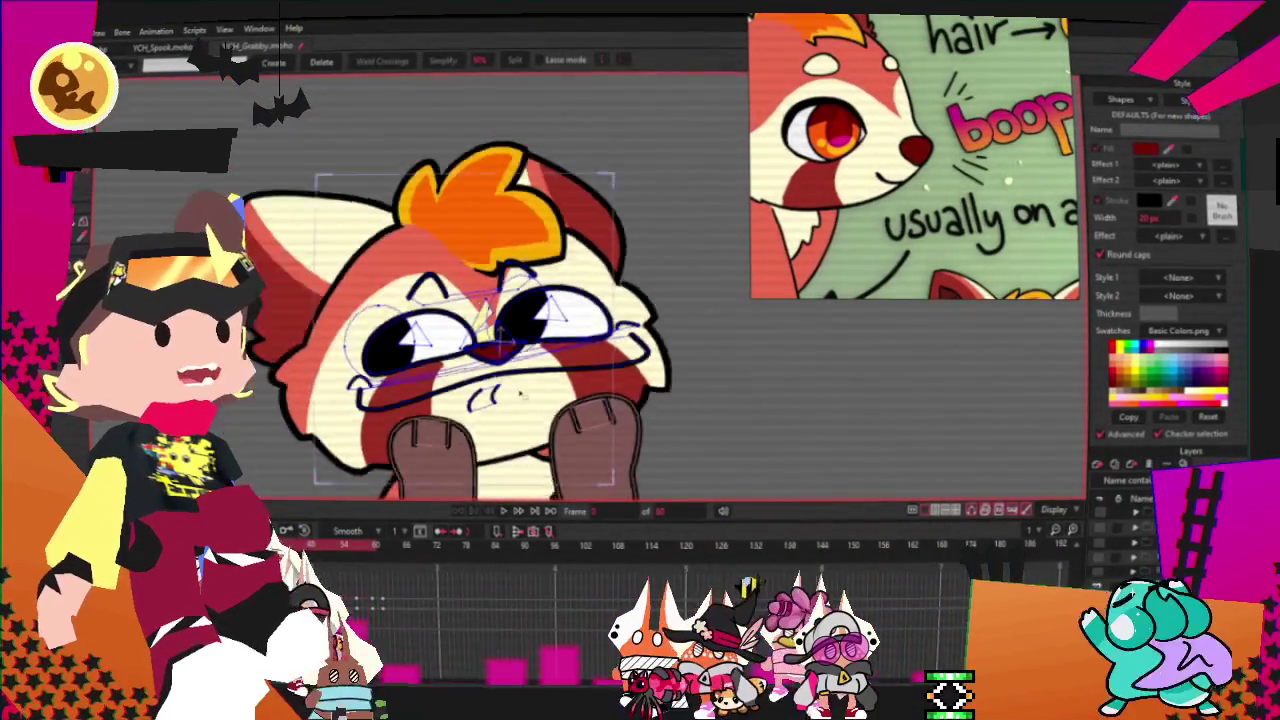
scroll(632, 372, up, 2)
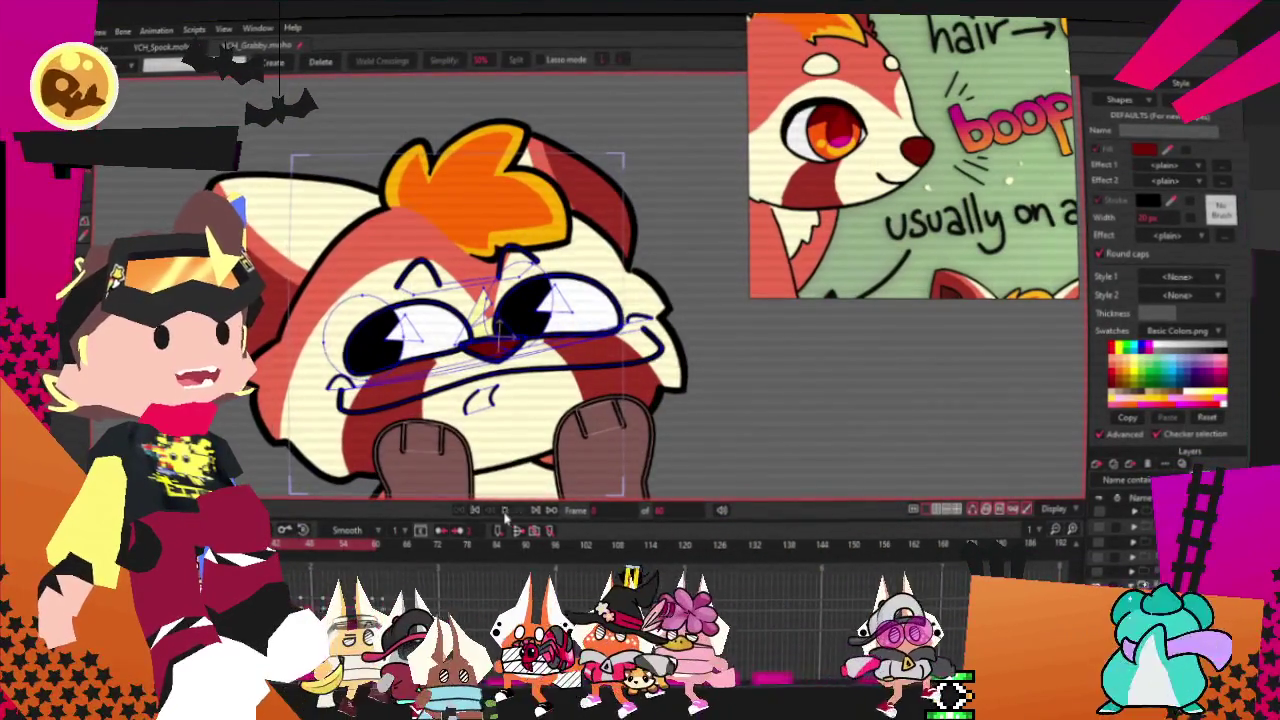
click(476, 510)
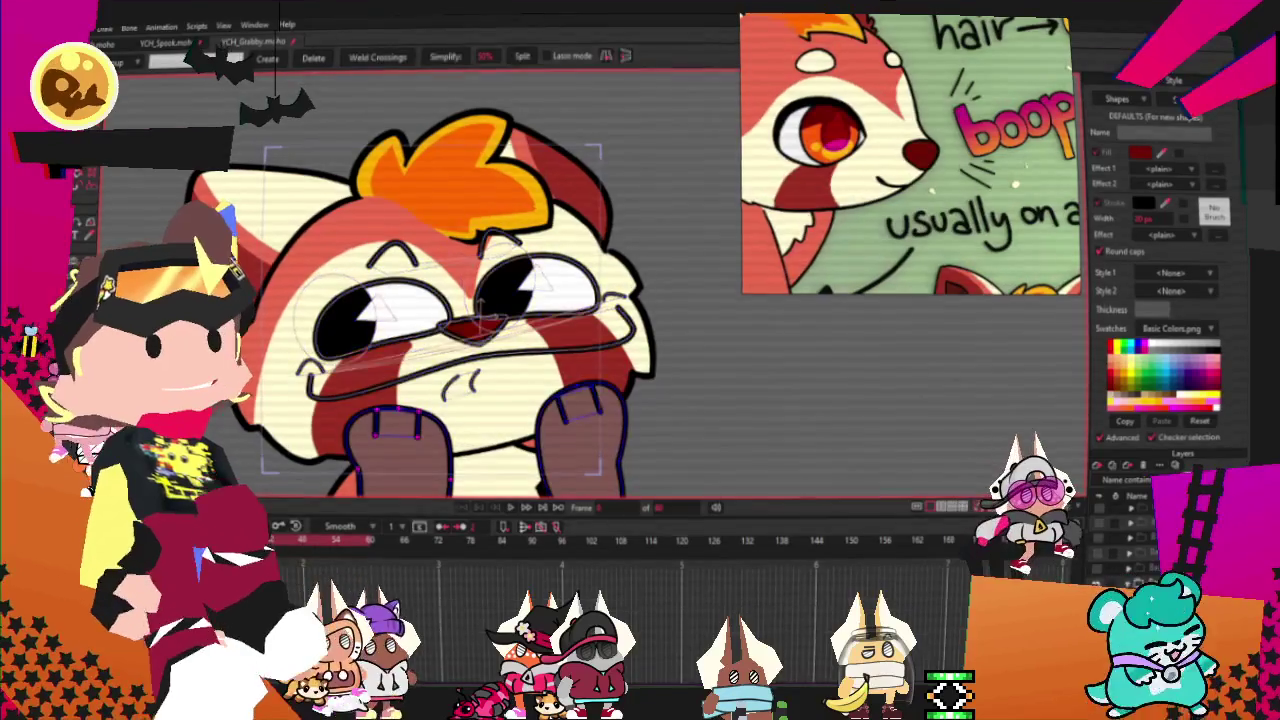
key(m)
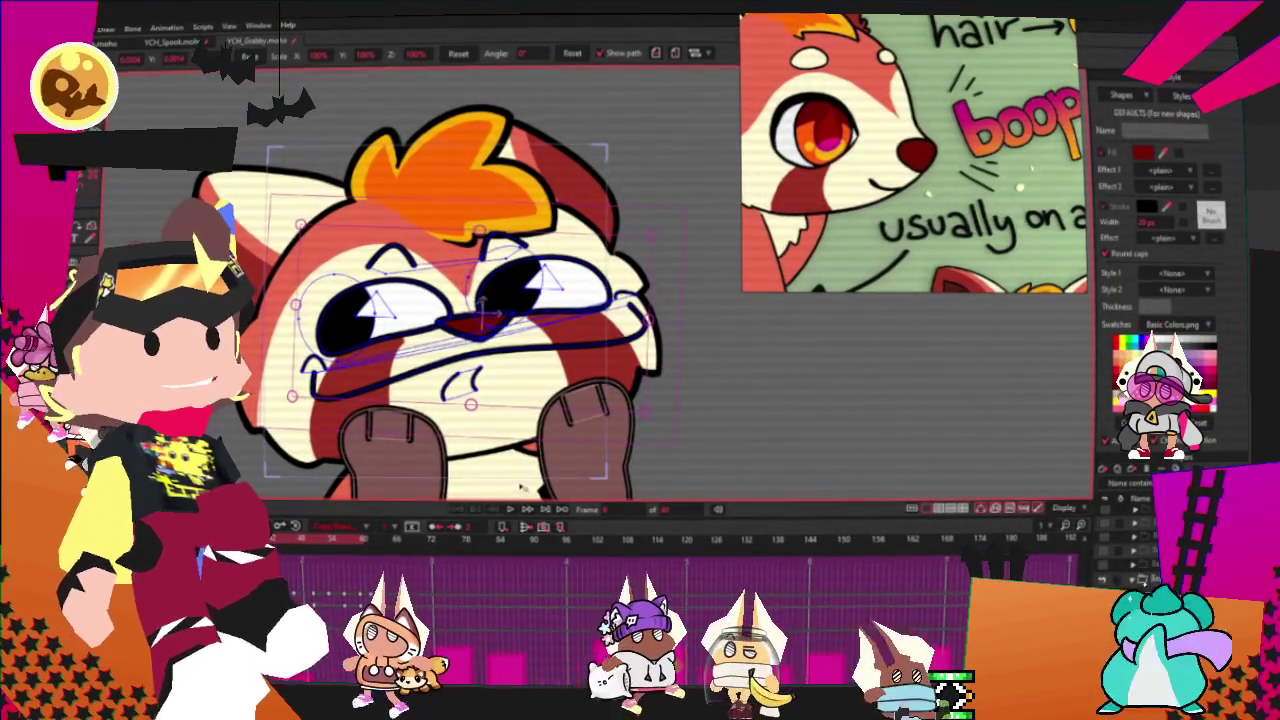
- Select the left paw's fill shape, cycling through the shapes stacked beneath it
click(562, 453)
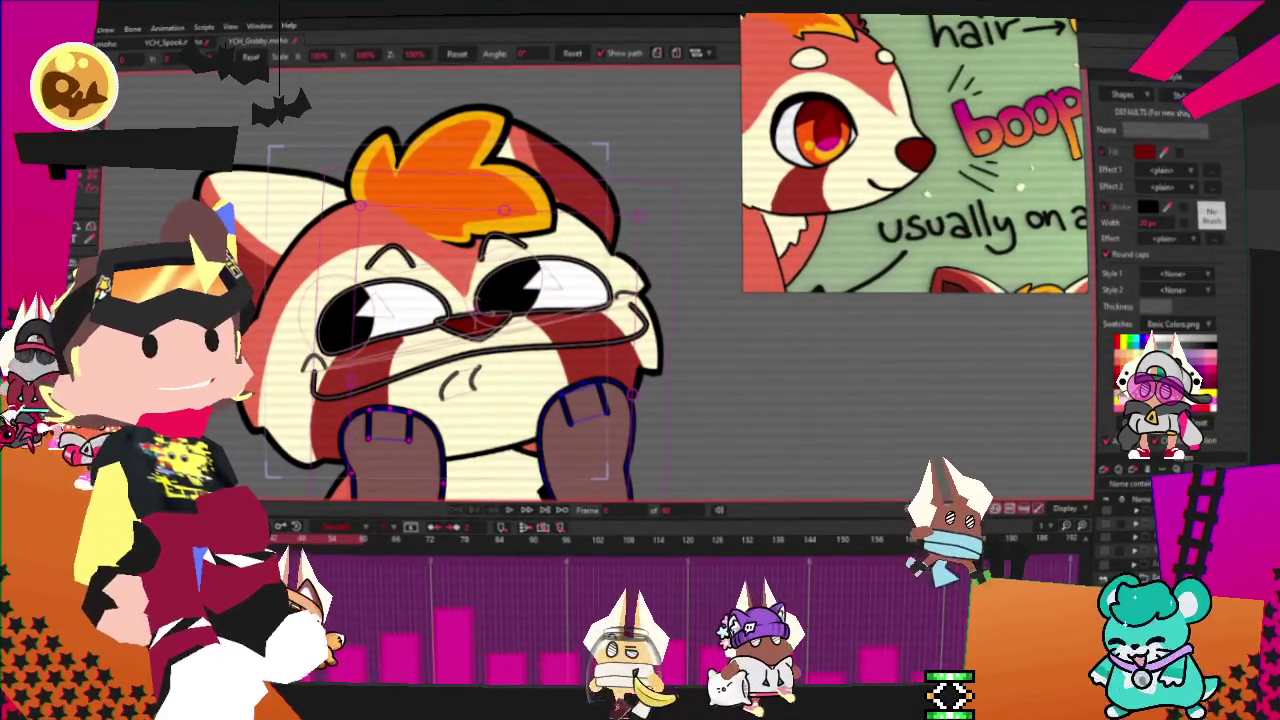
key(q)
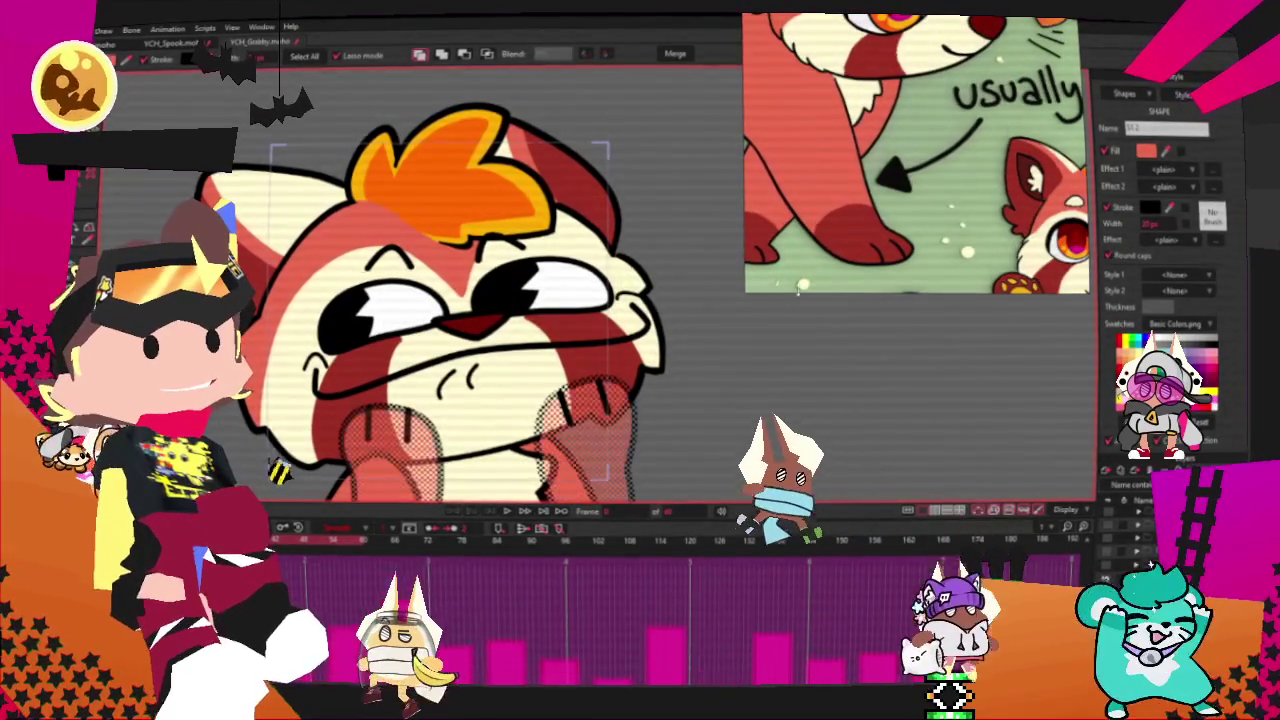
key(Escape)
key(t)
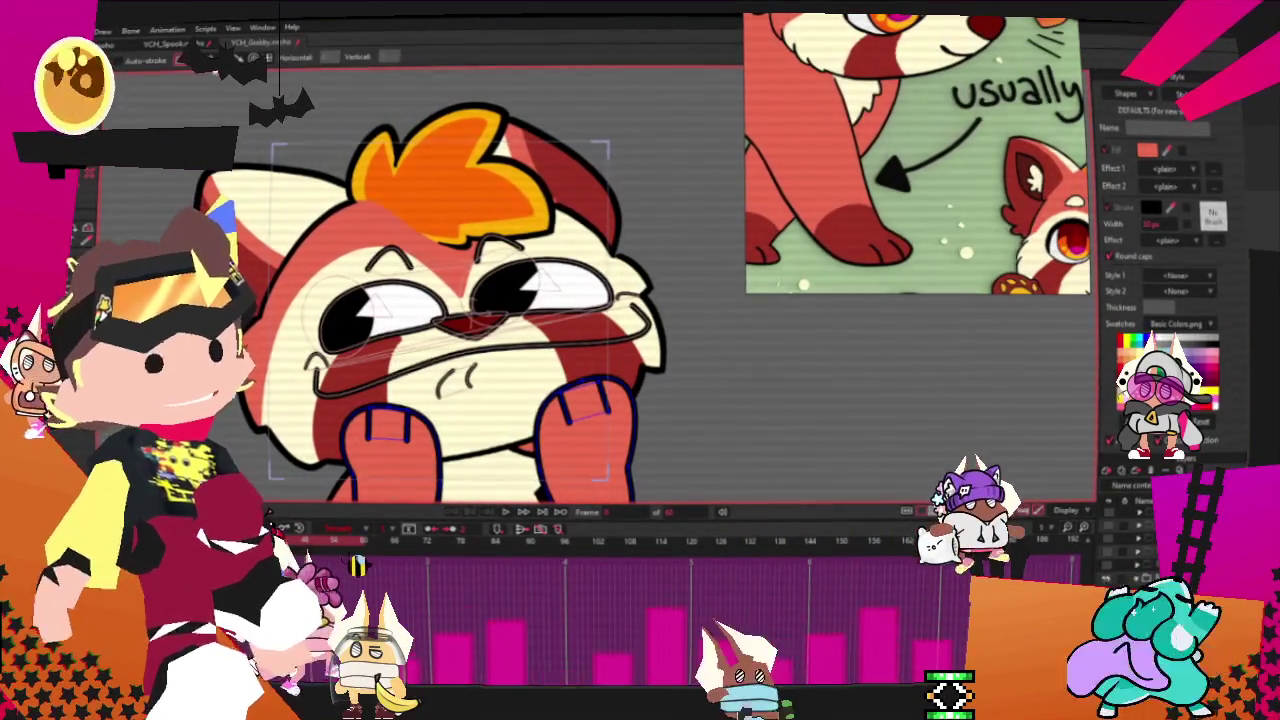
key(g)
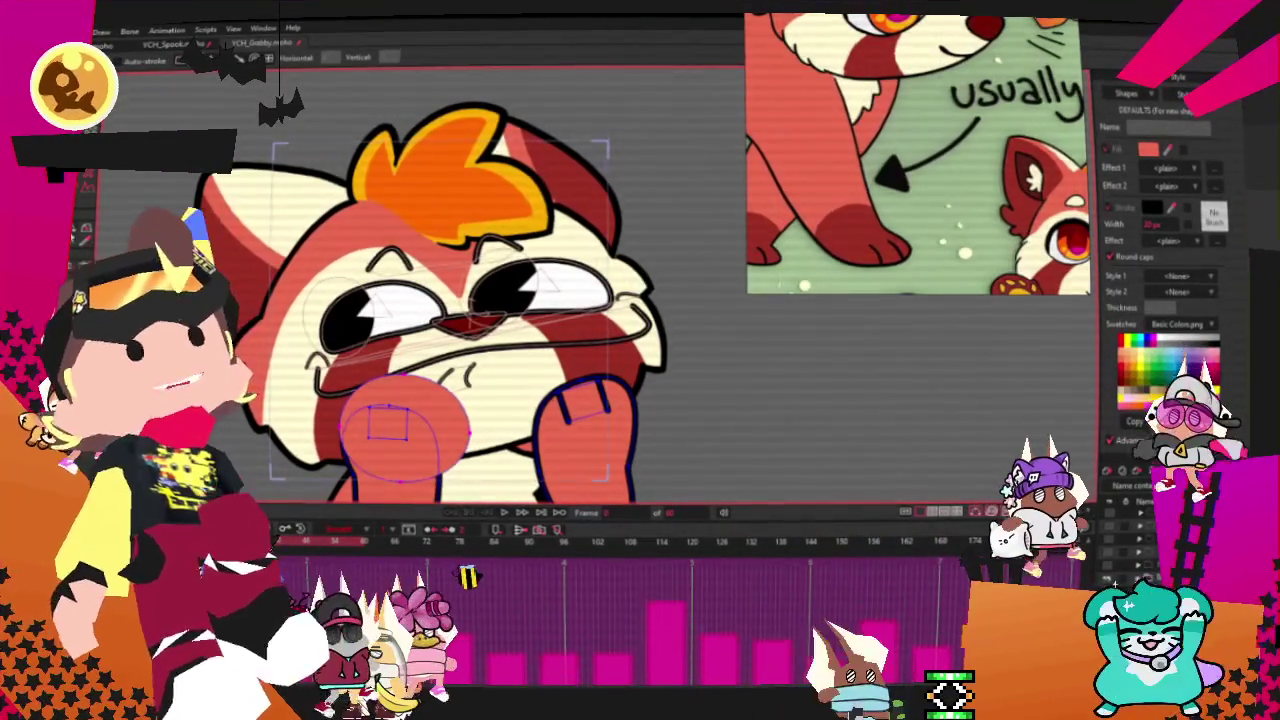
click(430, 441)
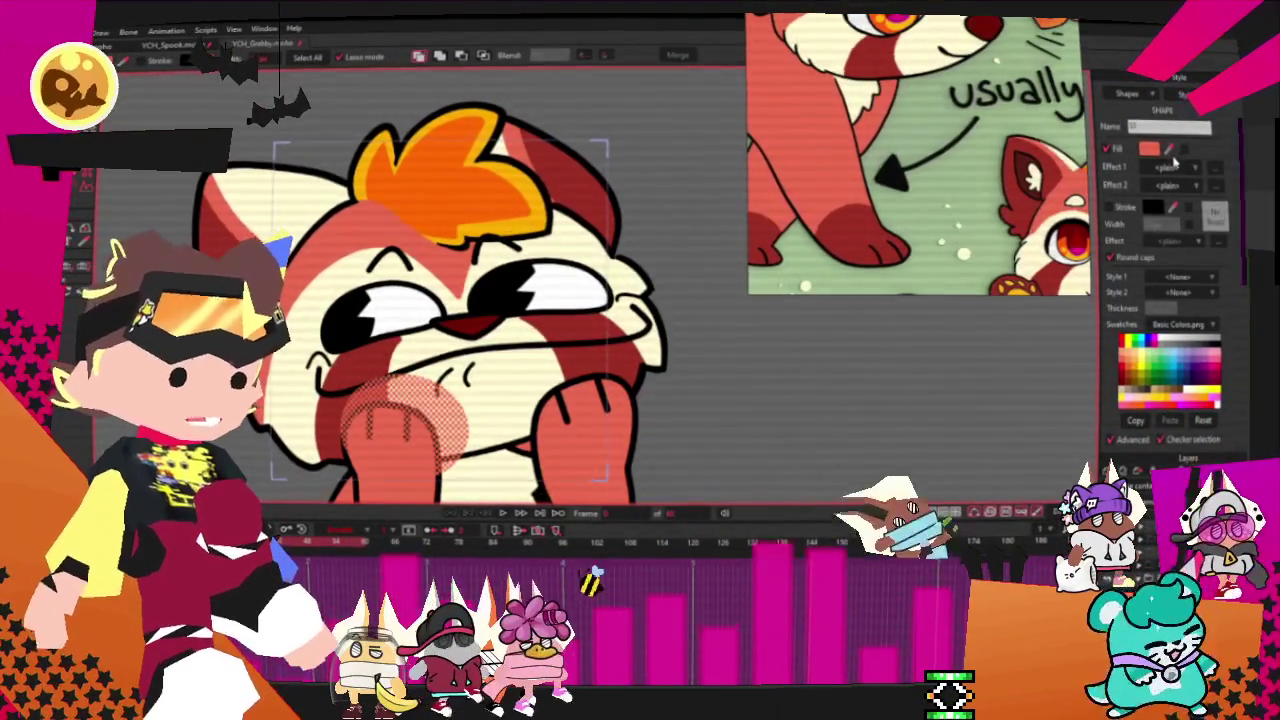
key(Up)
click(790, 442)
- Nudge the right paw's outline down and to the left
key(t)
scroll(447, 450, up, 3)
scroll(447, 450, down, 3)
scroll(447, 450, up, 2)
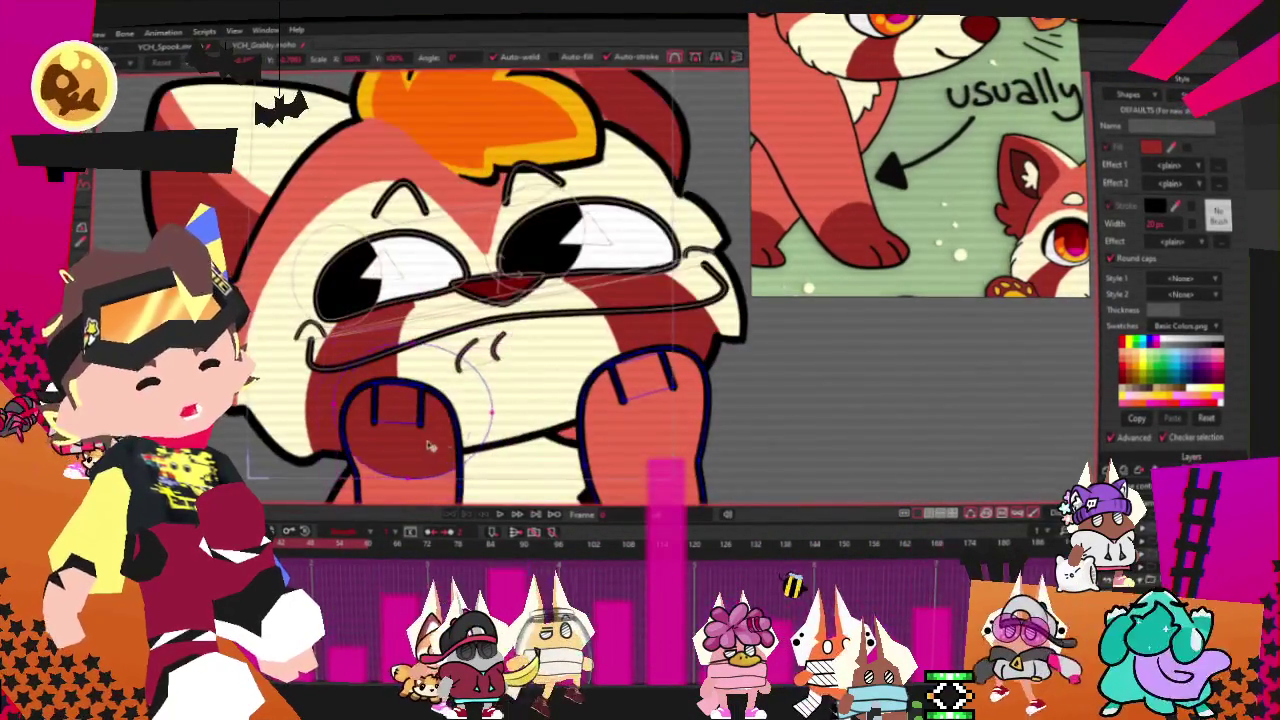
shift+click(701, 418)
drag(701, 420, 668, 437)
- Select the right paw's points, then return to shape selection for the eyes
key(q)
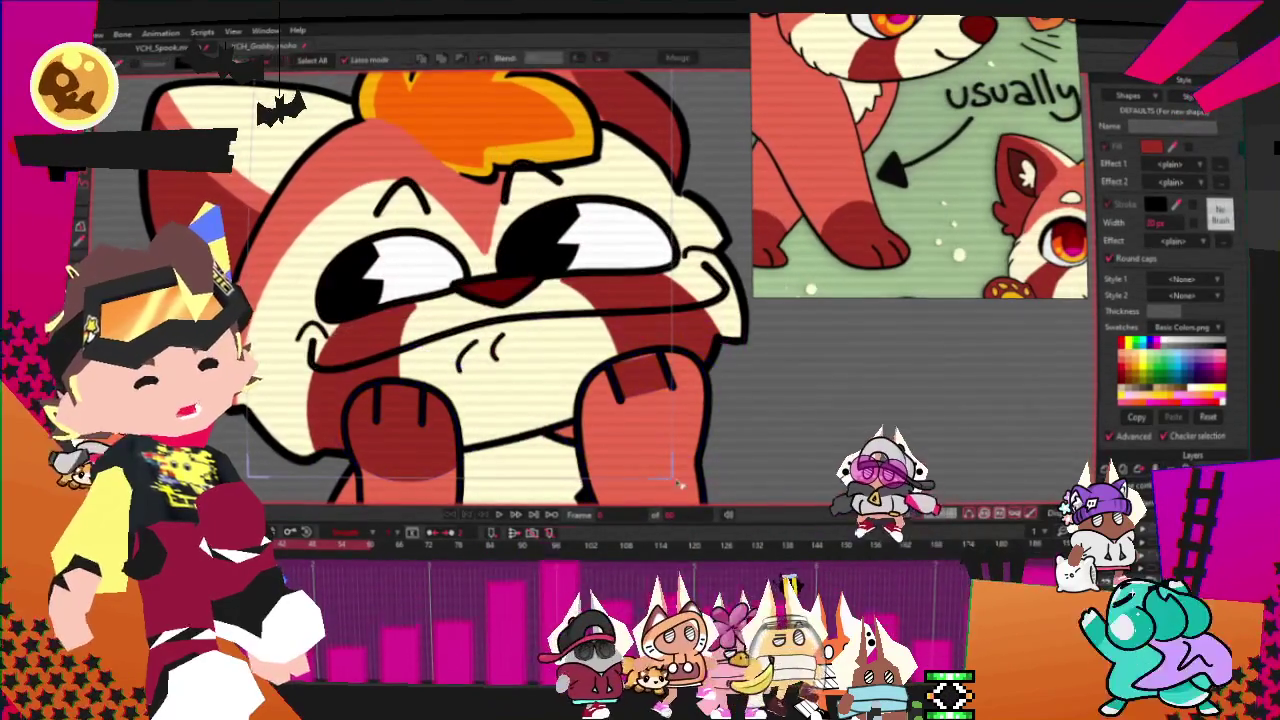
scroll(700, 400, up, 3)
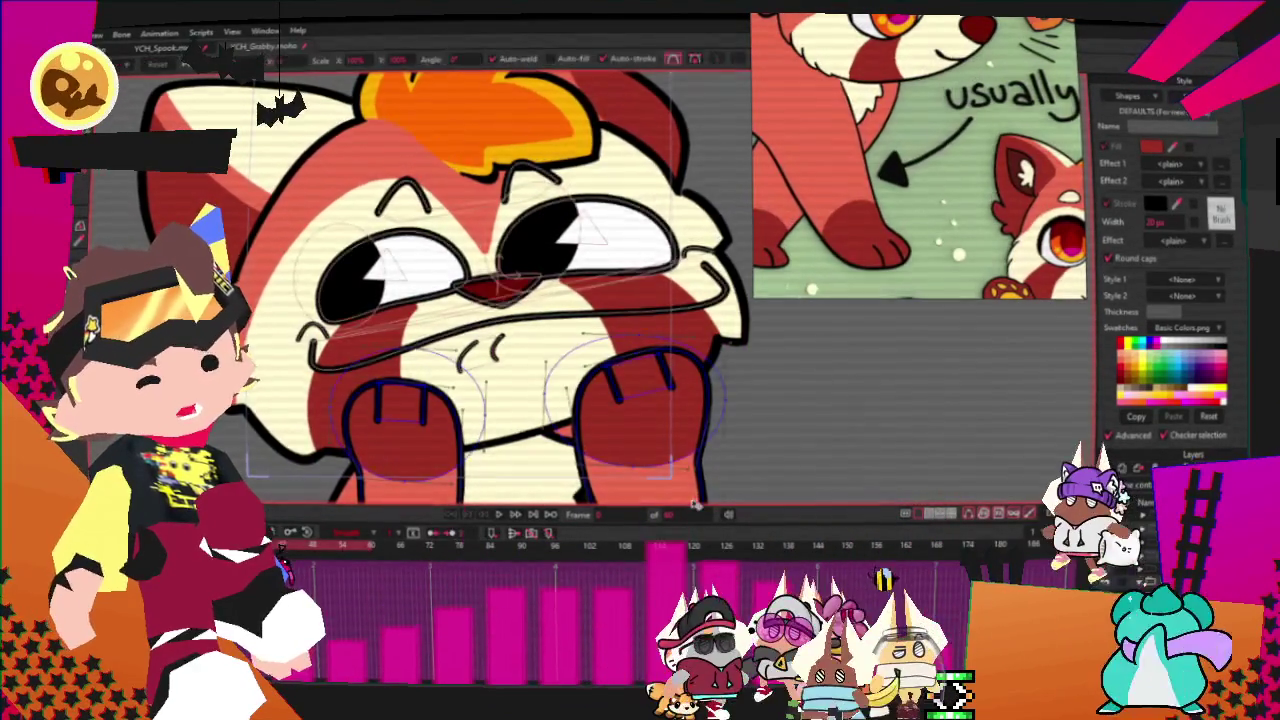
scroll(710, 395, up, 2)
key(t)
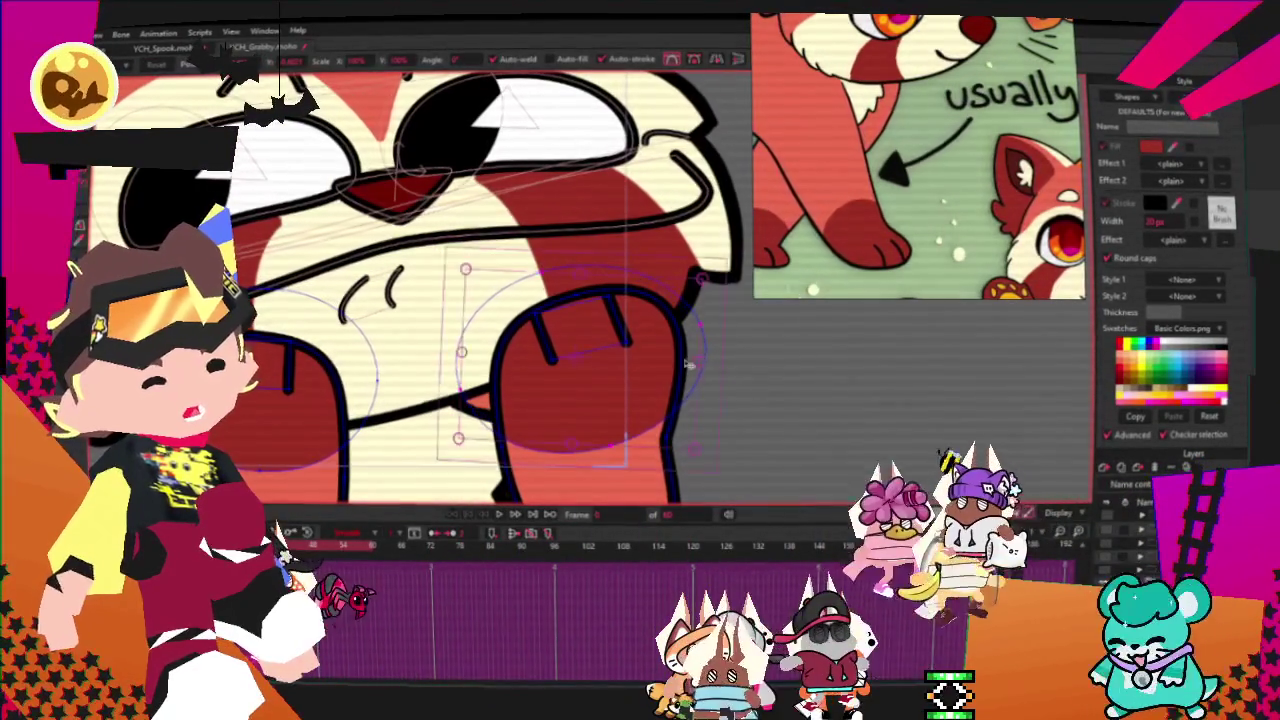
scroll(635, 385, down, 2)
click(635, 385)
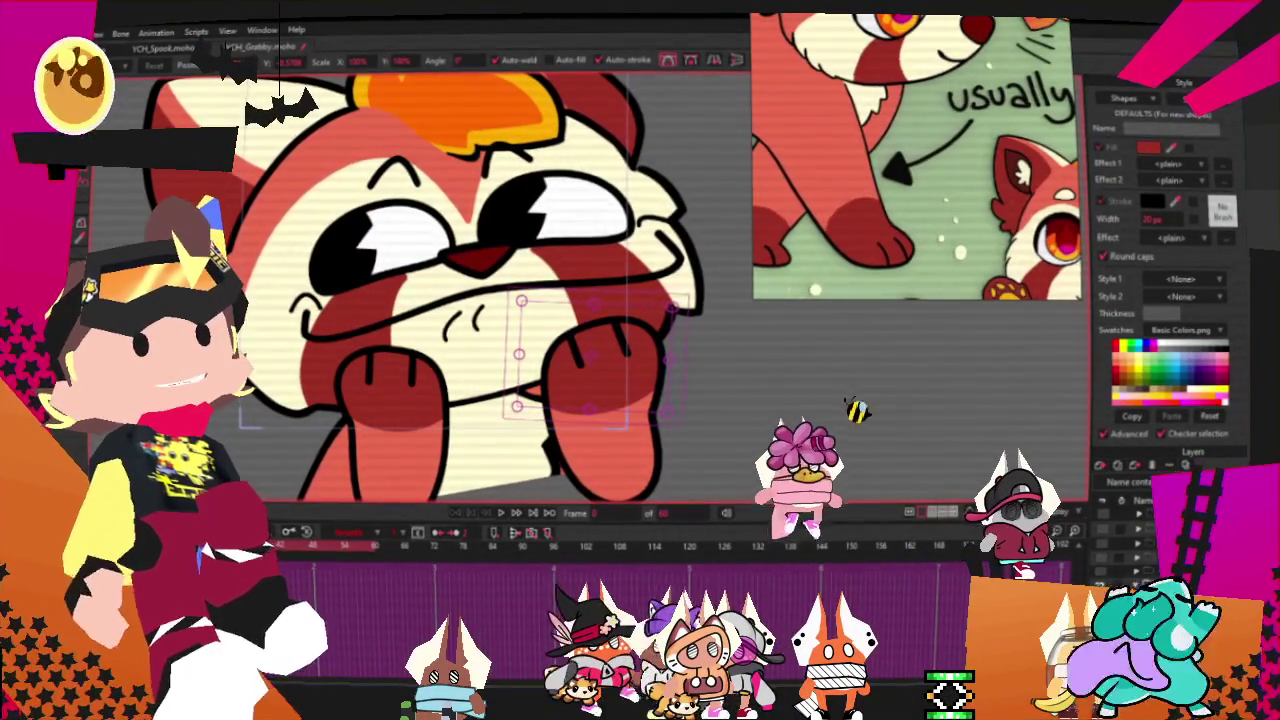
scroll(666, 481, down, 2)
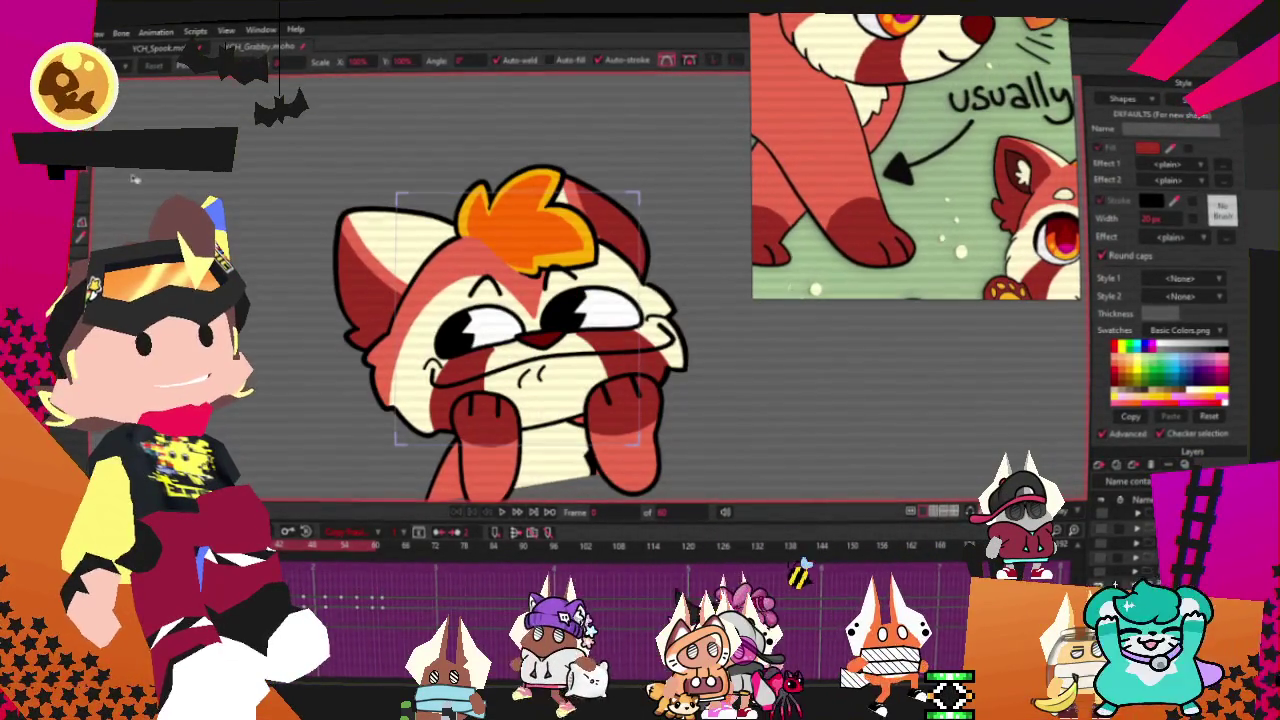
key(g)
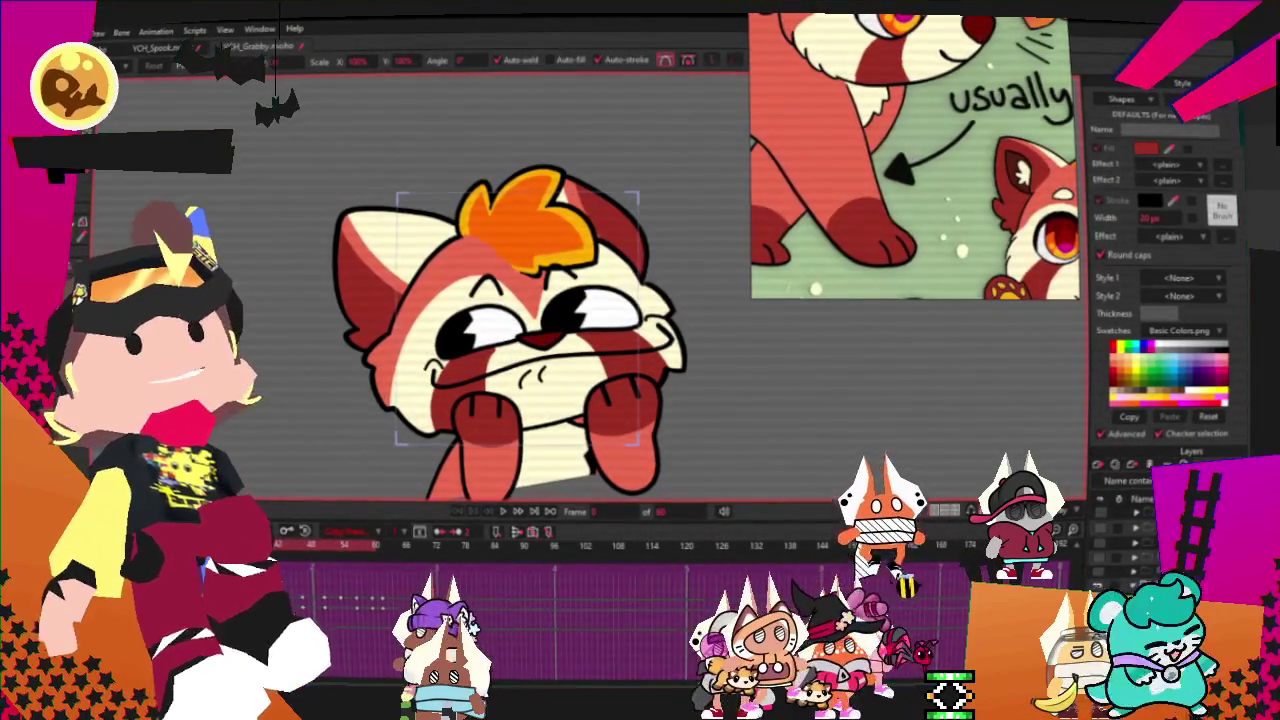
scroll(475, 320, up, 3)
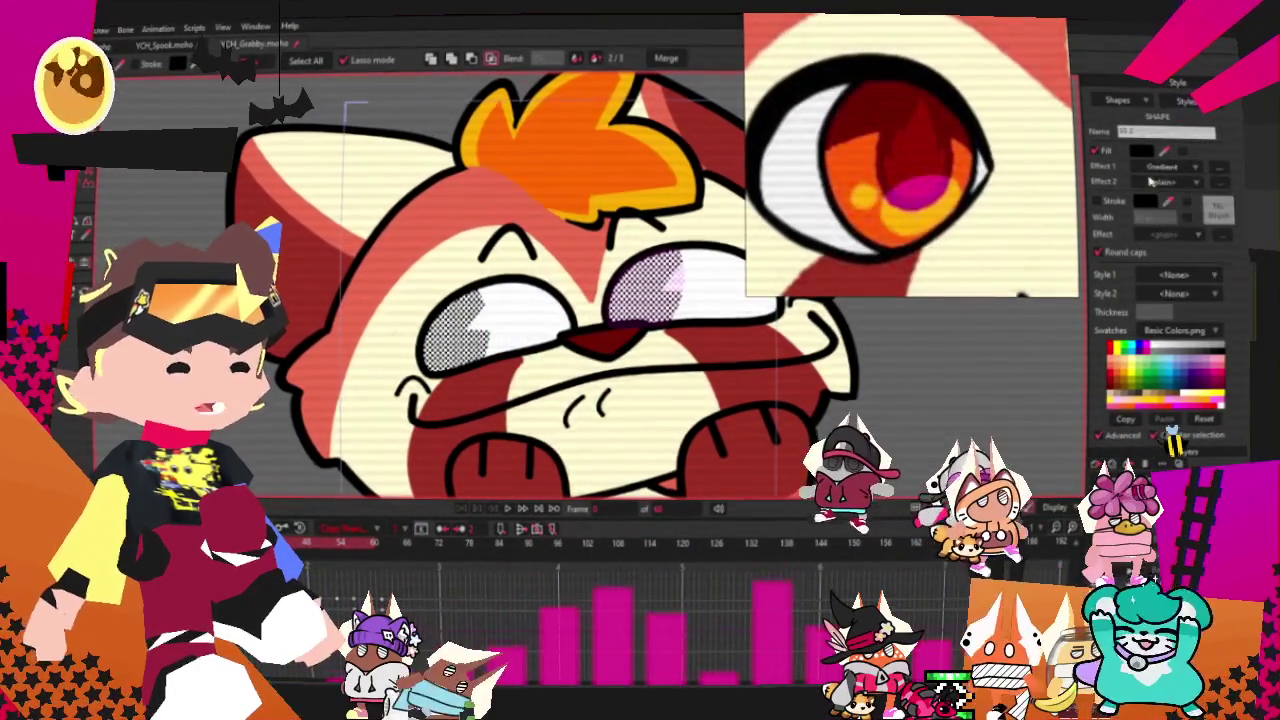
- Give the eye fill a Gradient effect running from dark red to yellow-orange
click(1203, 231)
click(672, 382)
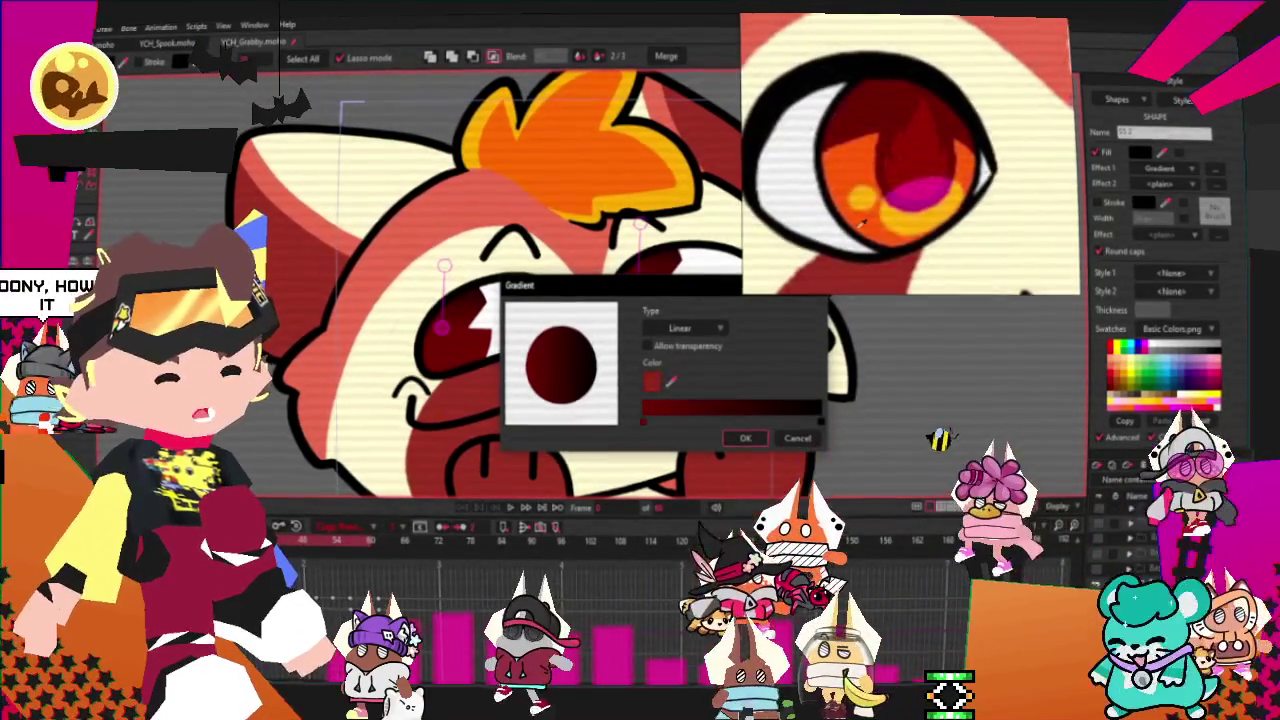
drag(668, 383, 805, 425)
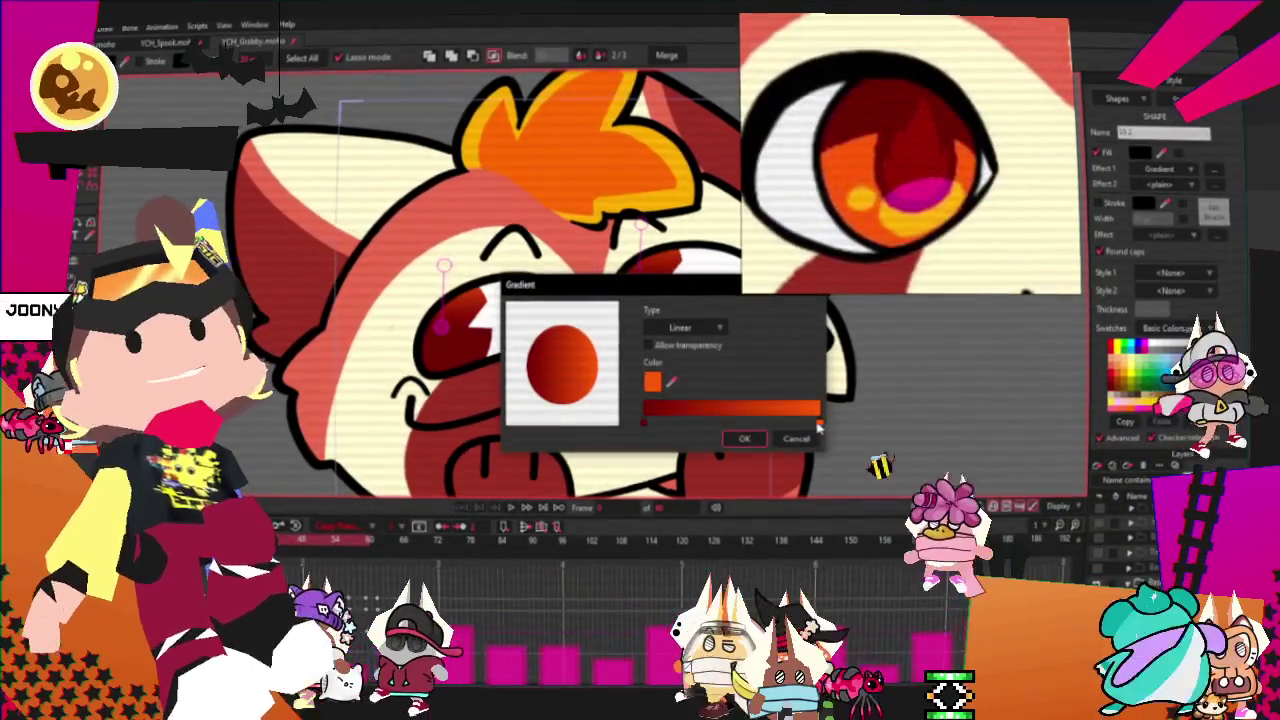
click(760, 424)
drag(670, 383, 725, 455)
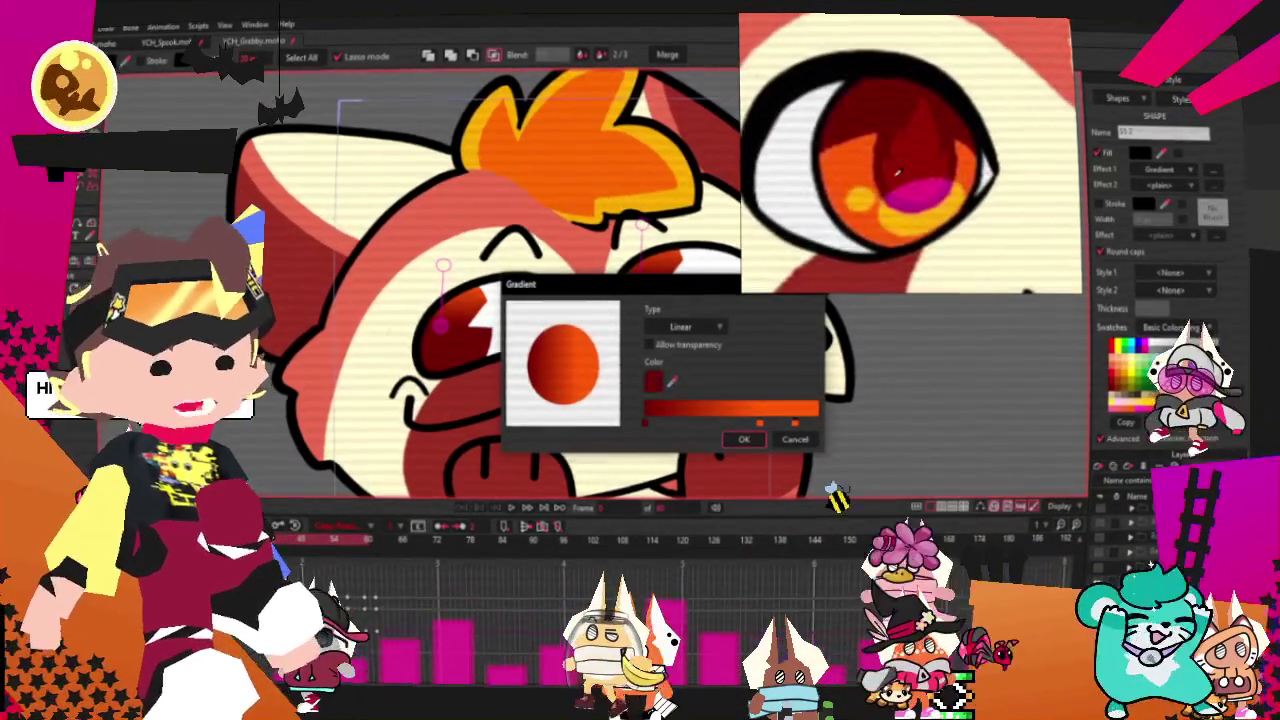
click(744, 442)
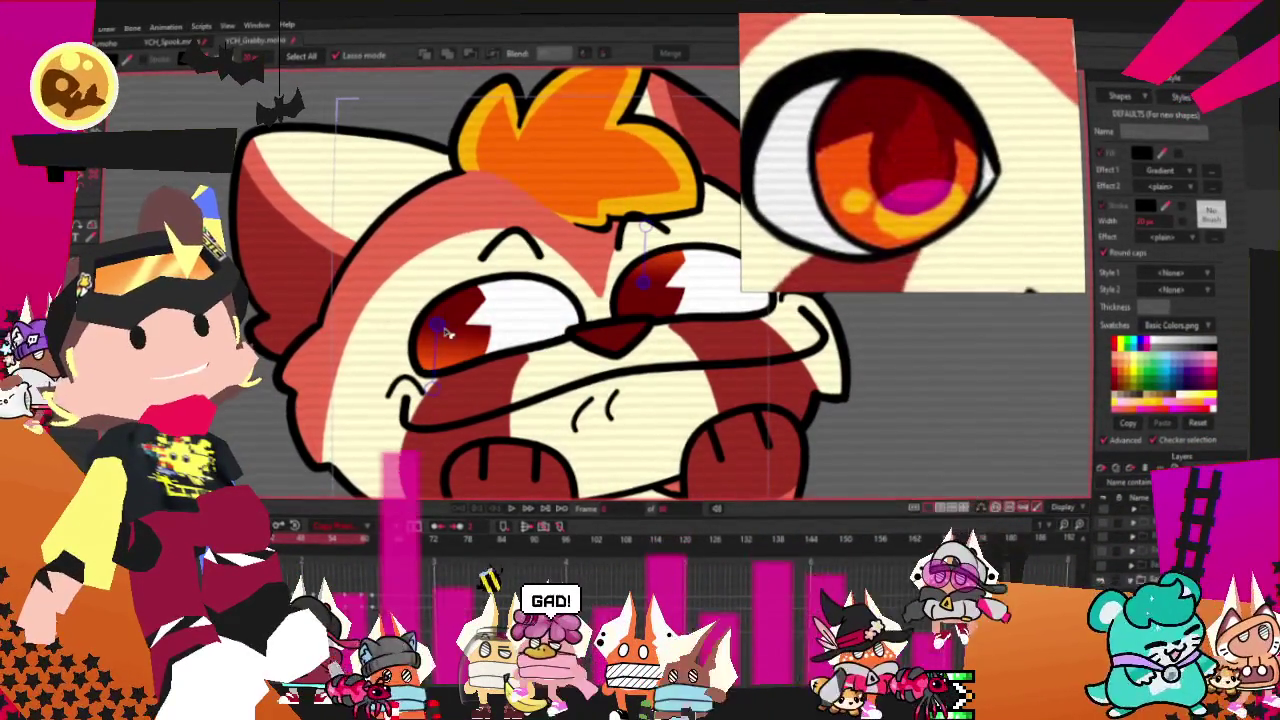
- Angle both eyes' gradients downward so the orange sits at the bottom
drag(466, 288, 470, 381)
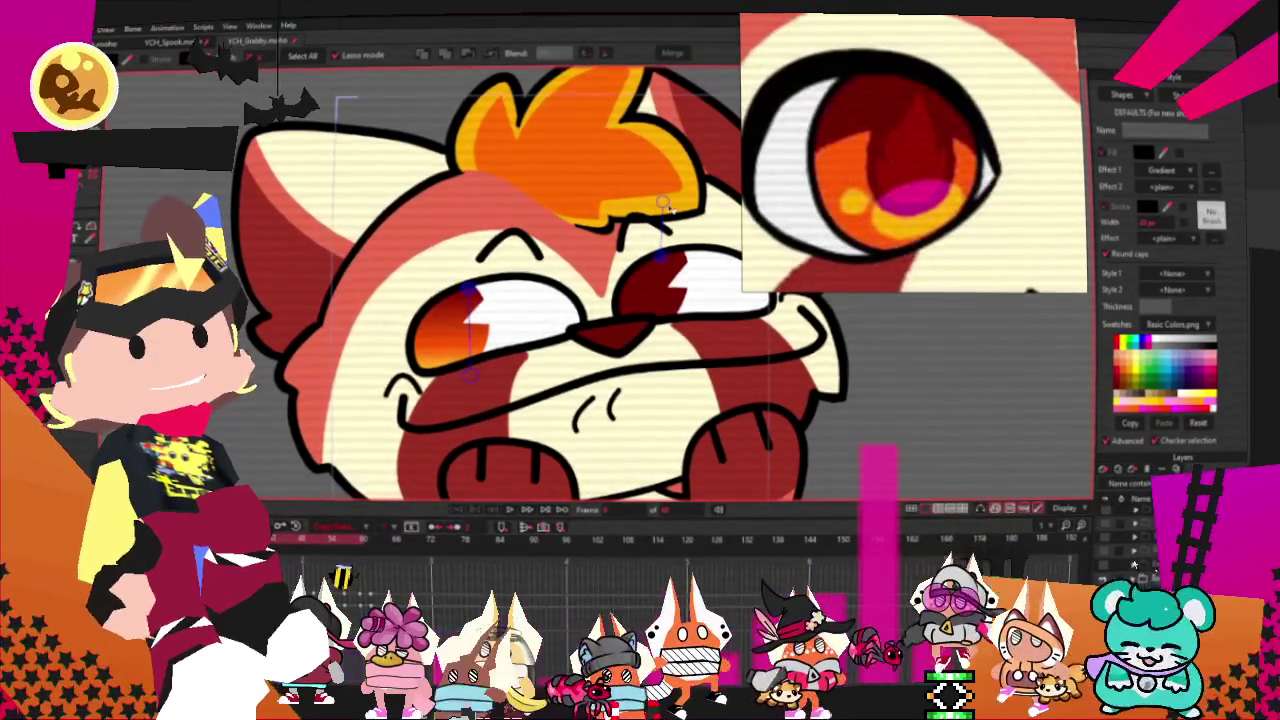
drag(662, 257, 662, 326)
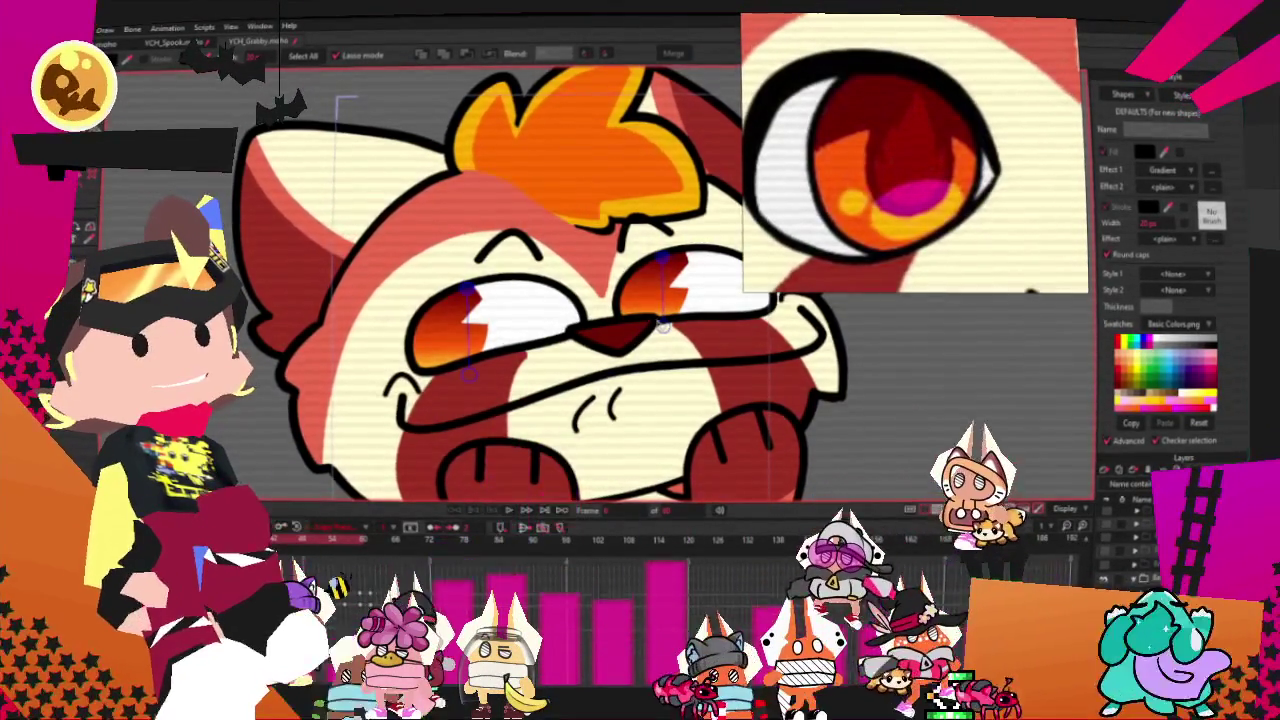
scroll(662, 326, down, 3)
scroll(584, 393, down, 3)
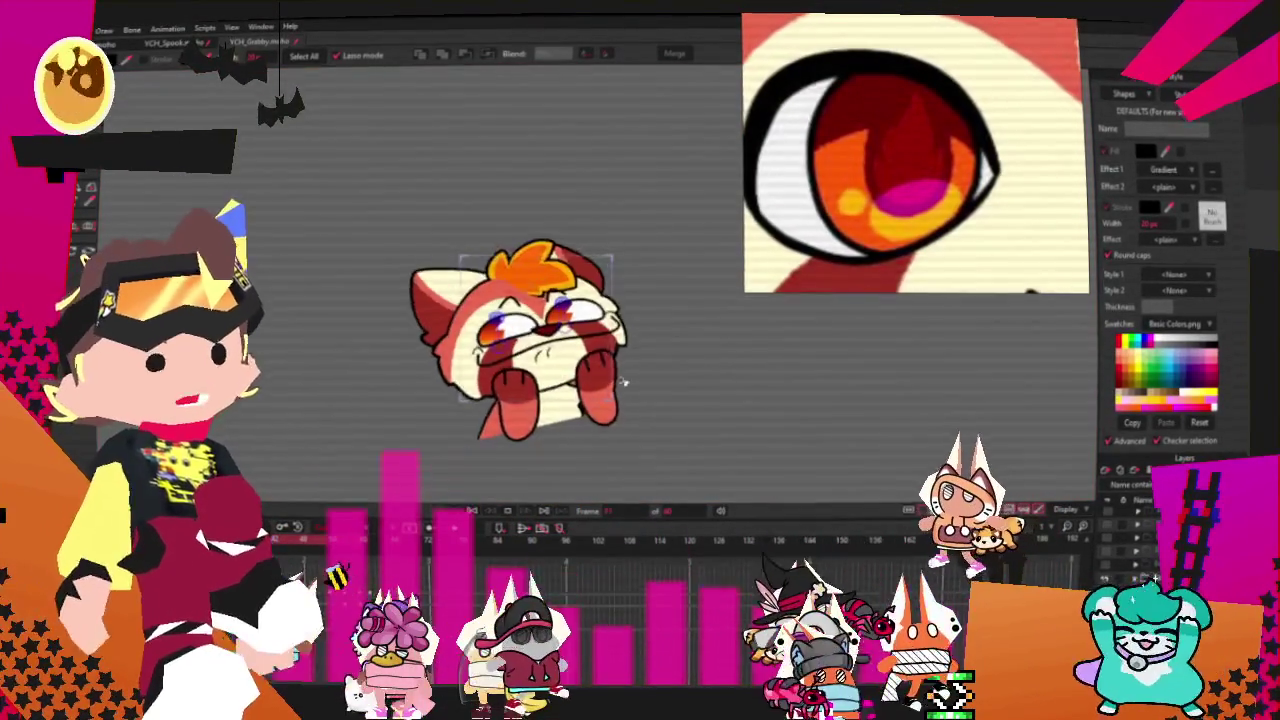
scroll(625, 335, up, 2)
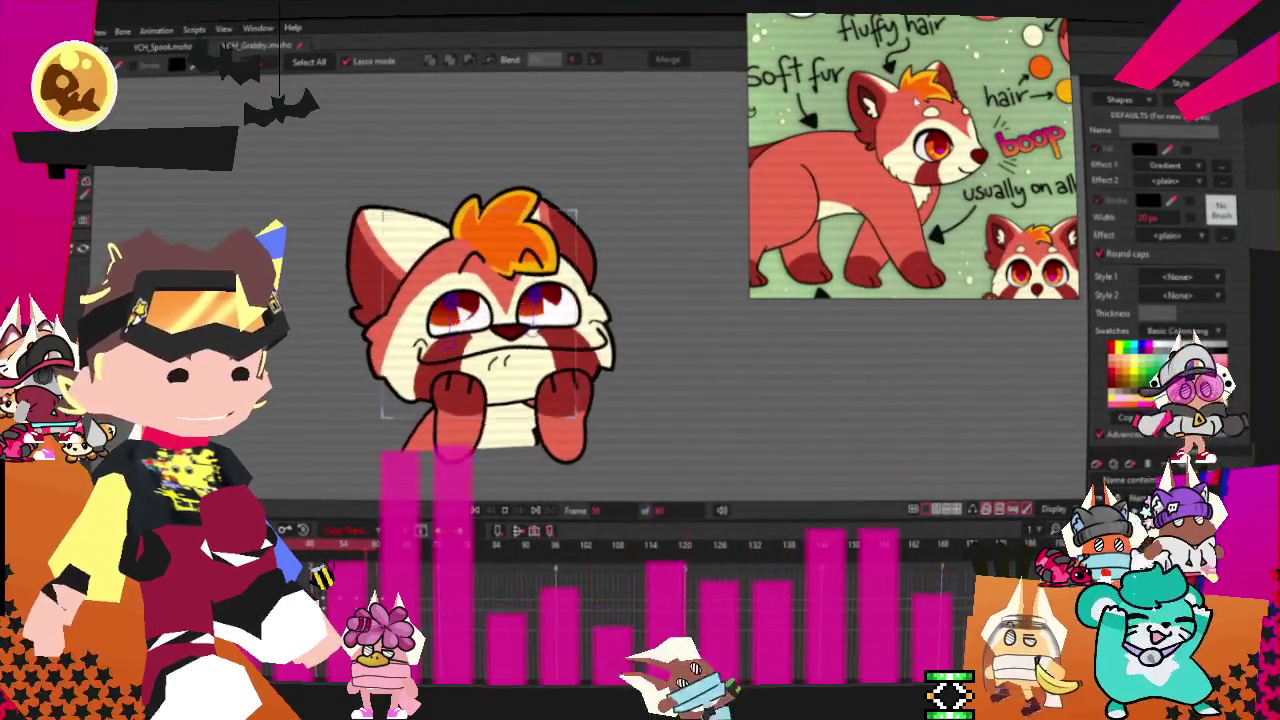
scroll(520, 255, up, 3)
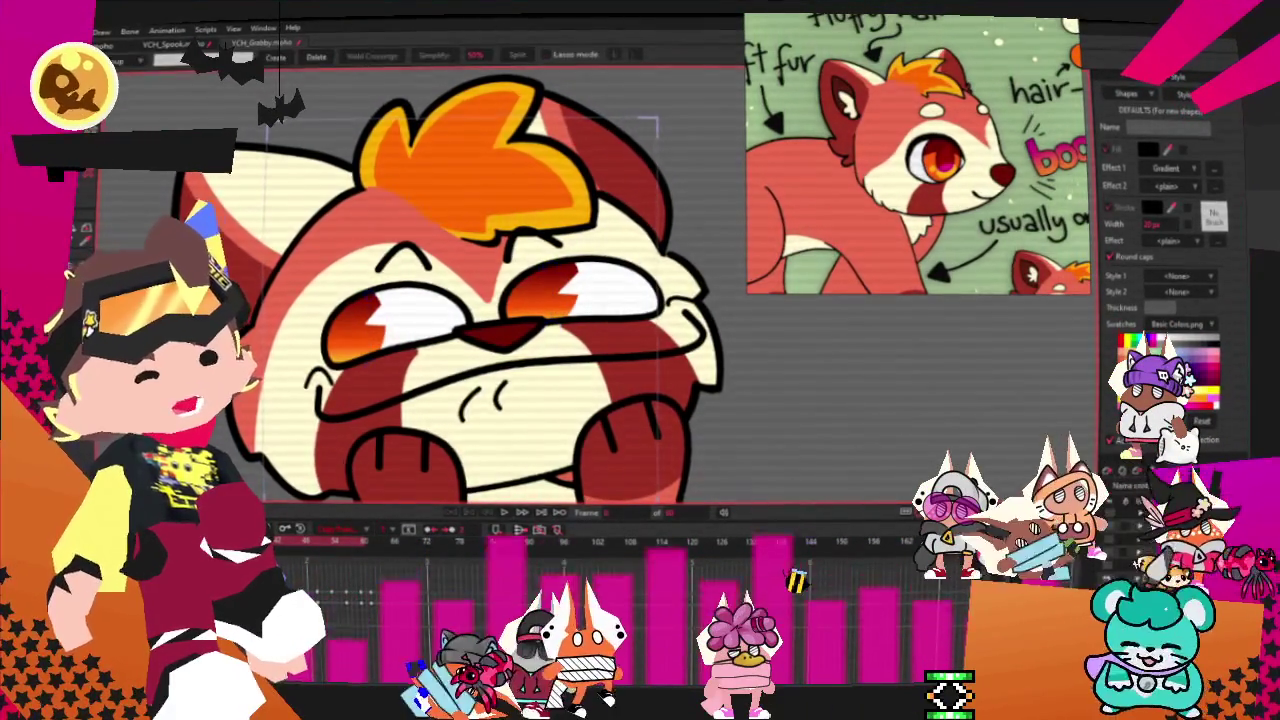
- Select all shapes on the layer and try the transform, select and curvature tools
scroll(500, 260, up, 5)
key(ctrl+a)
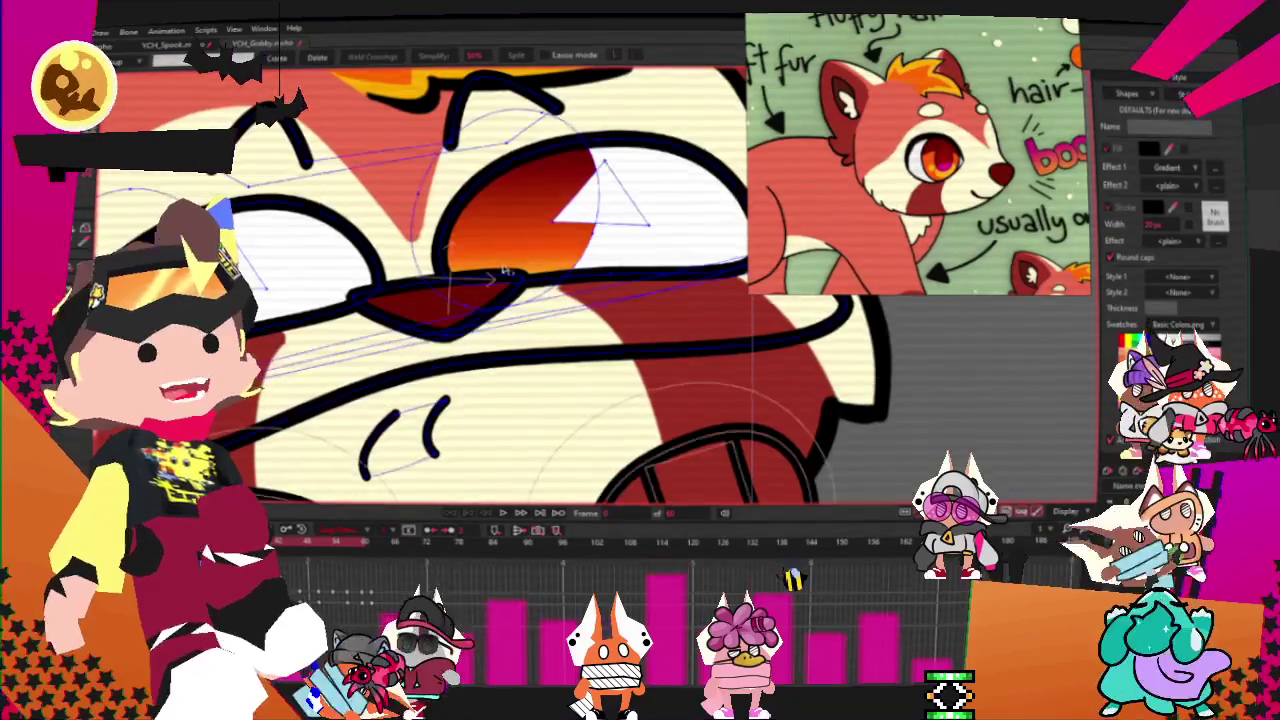
scroll(560, 280, up, 2)
scroll(384, 283, up, 2)
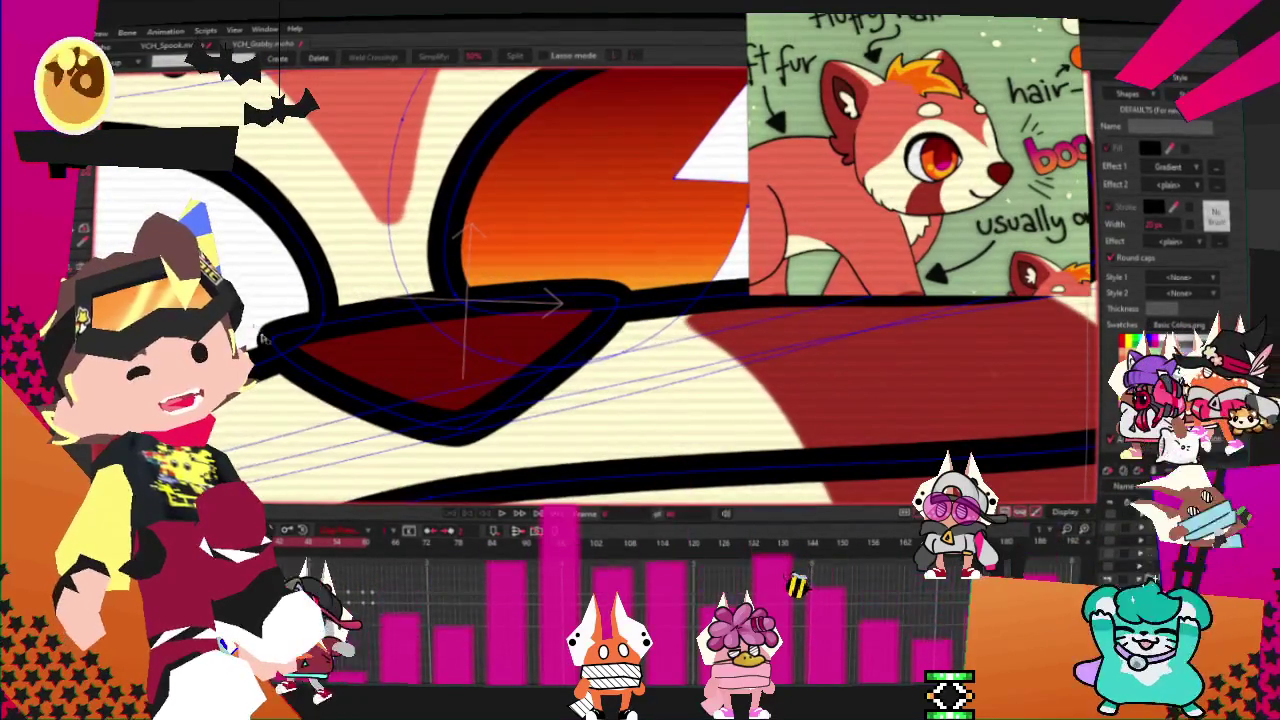
key(m)
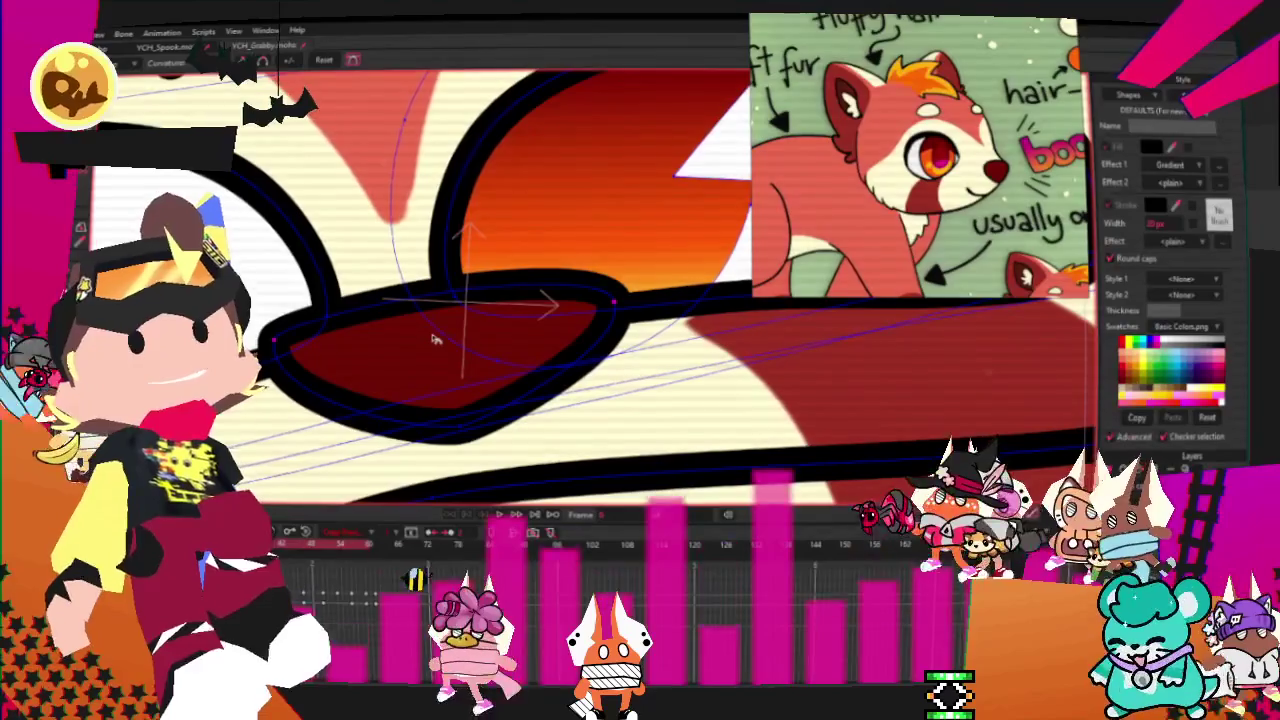
key(g)
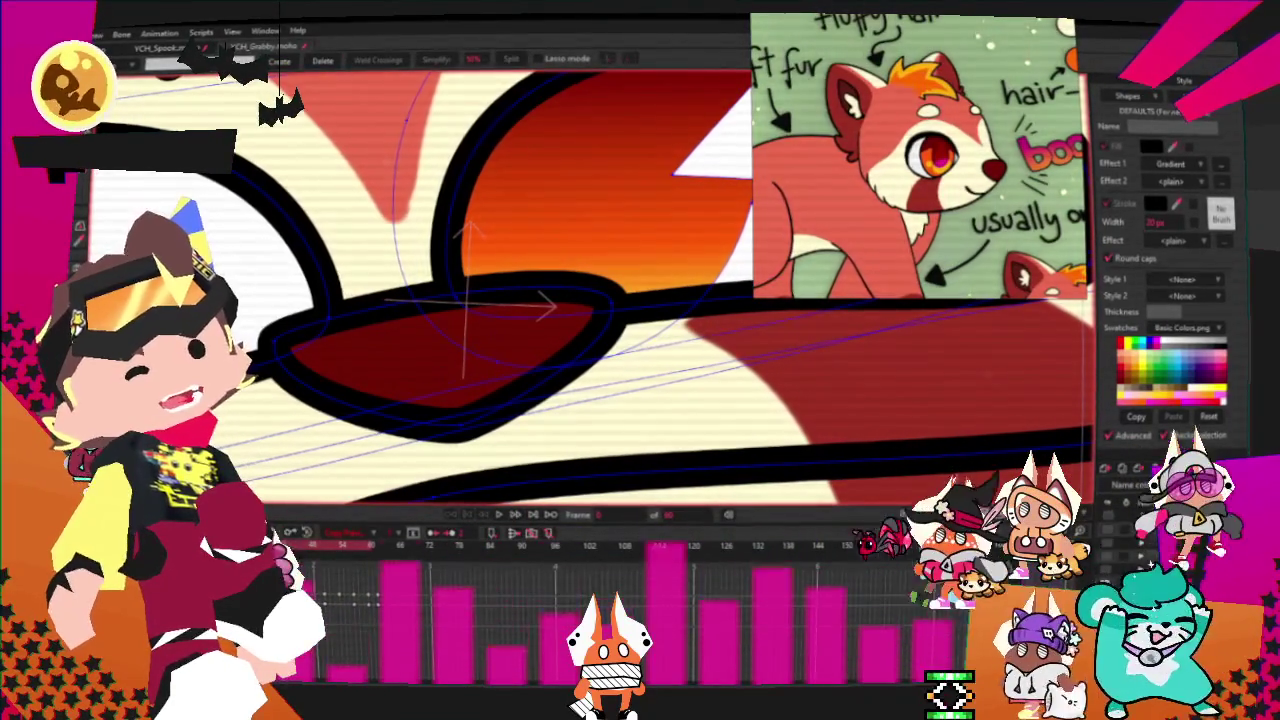
key(c)
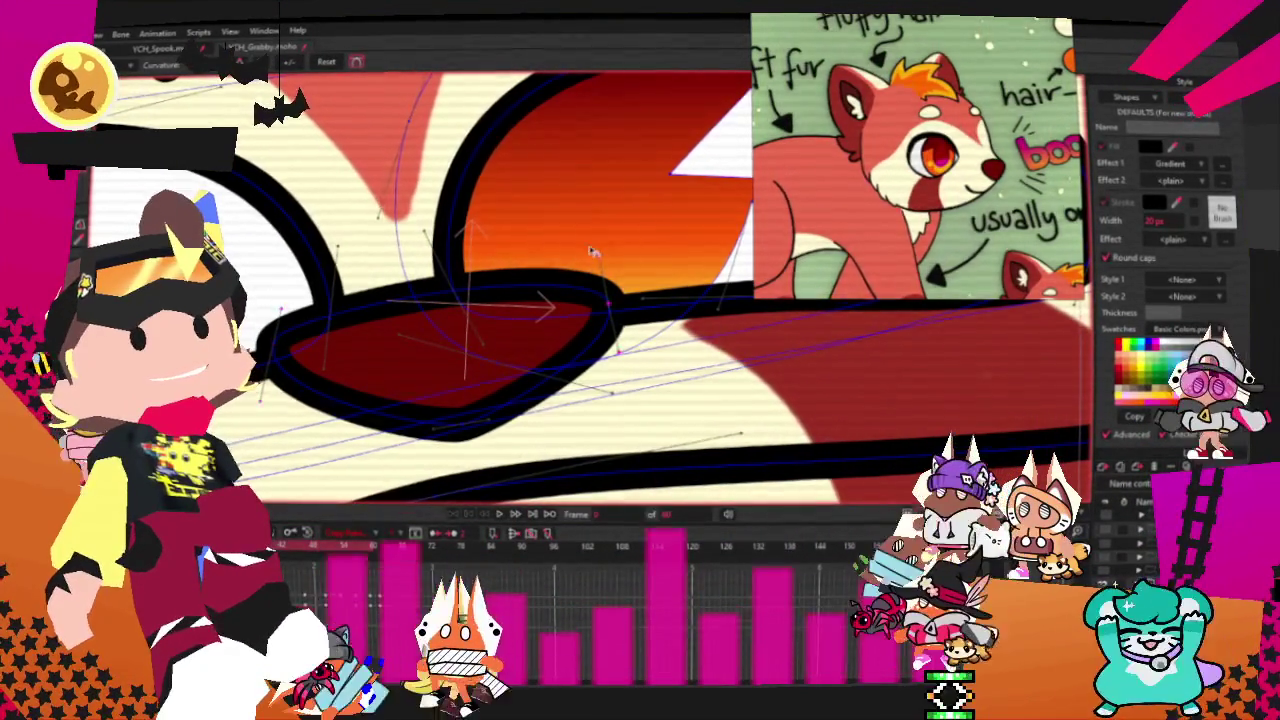
- Zoom out and open the File menu's Export options
scroll(489, 354, down, 3)
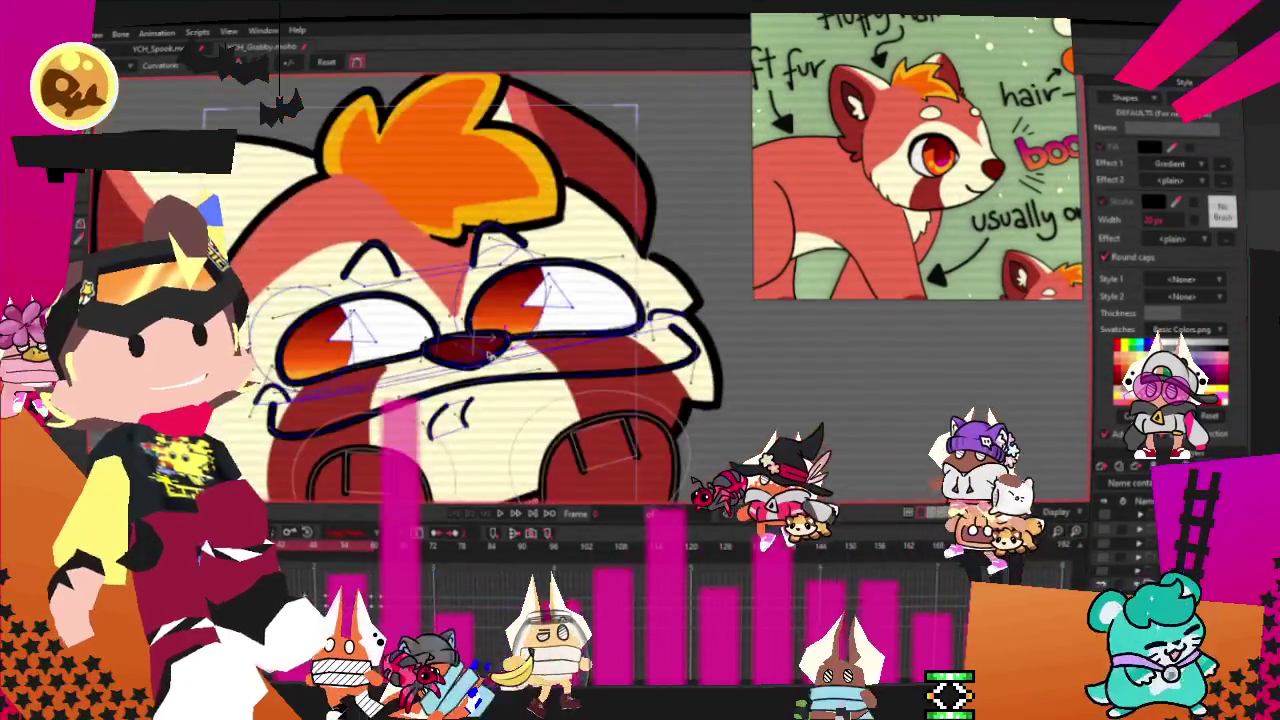
scroll(489, 353, down, 3)
click(96, 33)
mouse_move(245, 333)
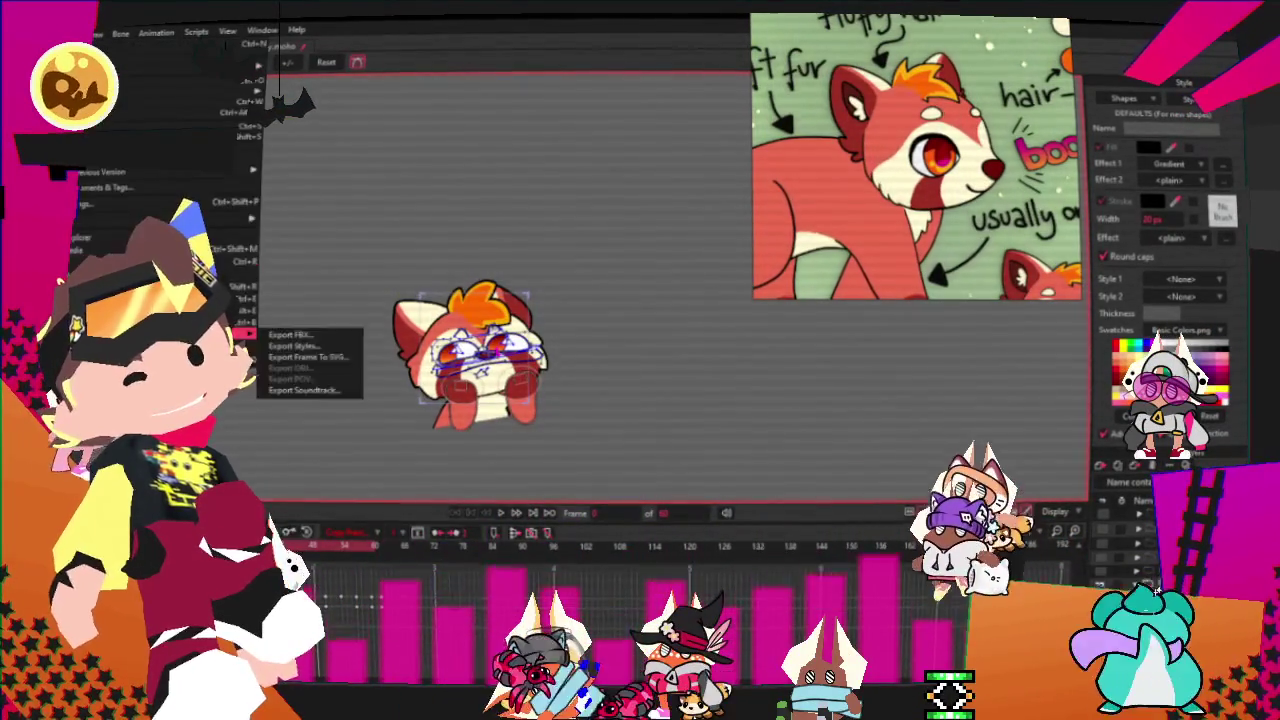
- Dismiss the File menu, play back the red panda animation, then reopen the File menu
key(Escape)
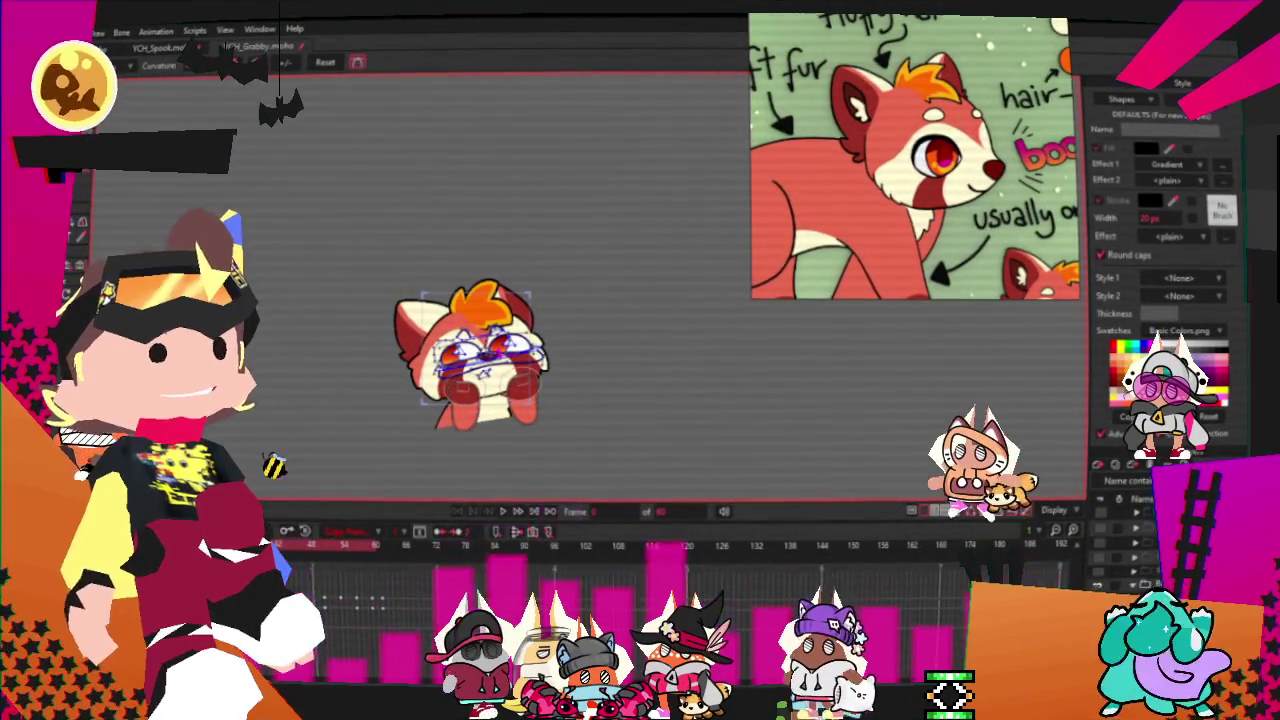
click(512, 512)
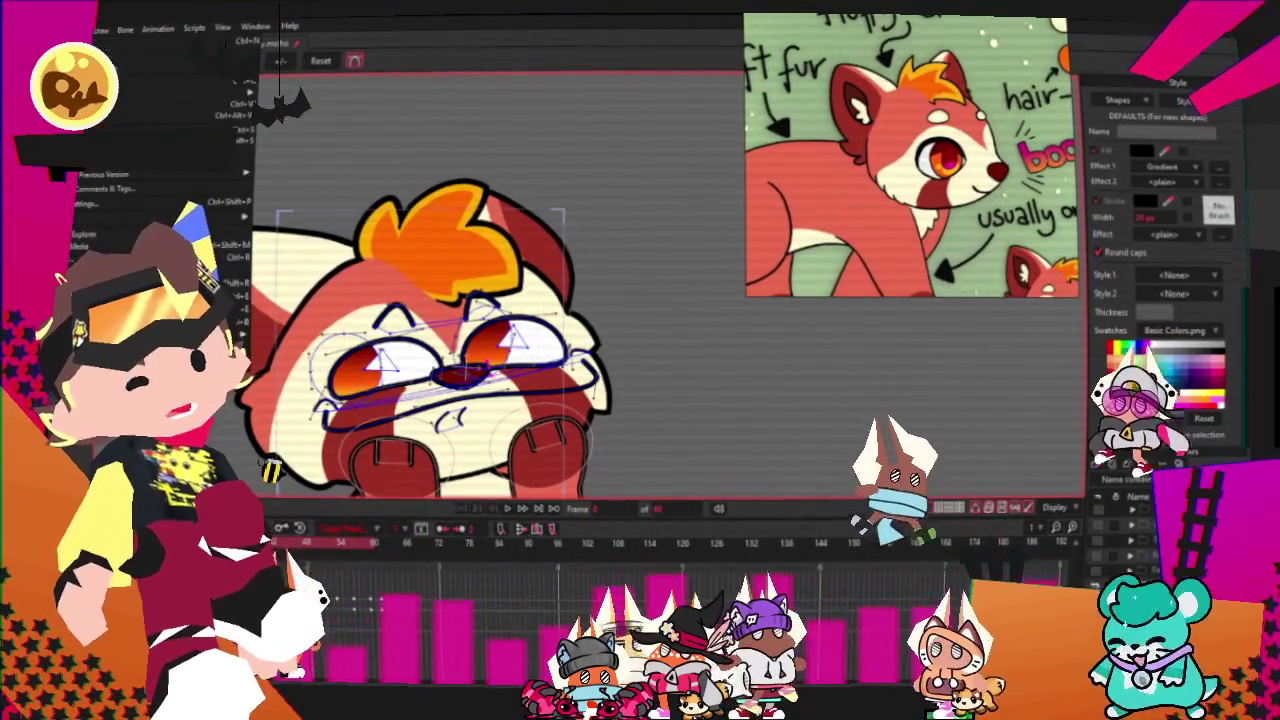
key(alt+f)
key(Escape)
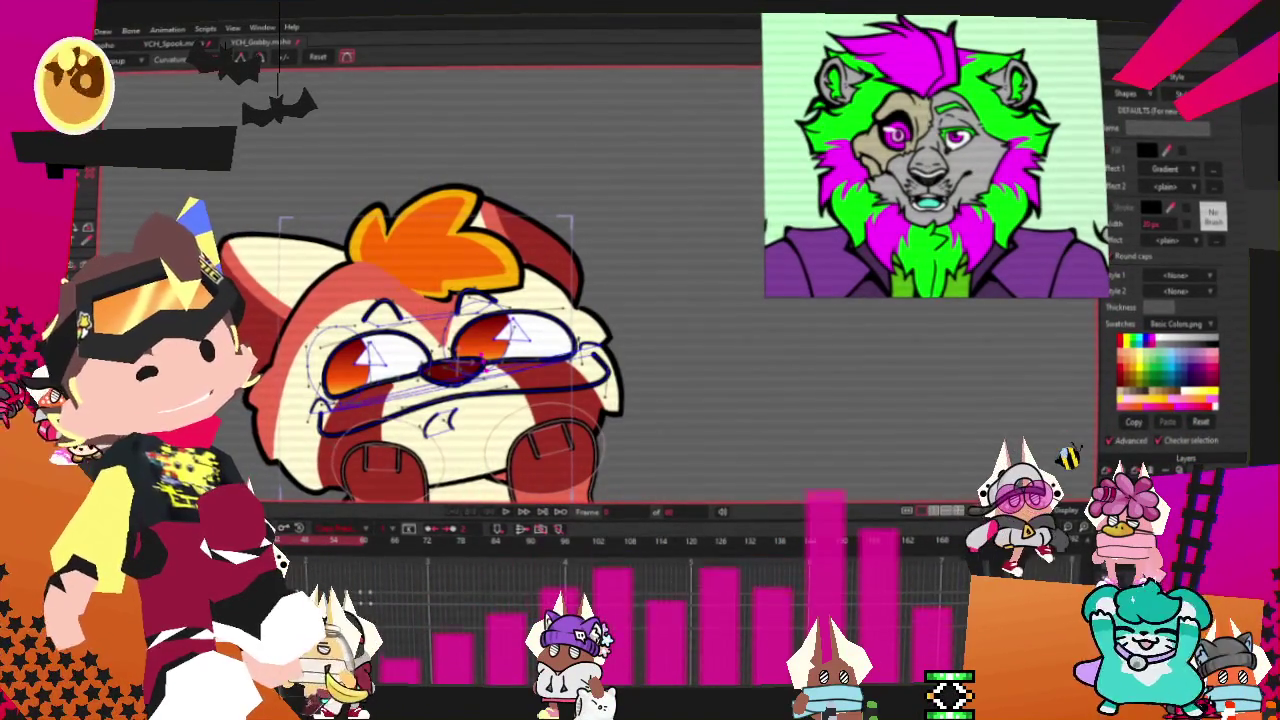
key(alt+f)
- Open the other YCH character file and ready the layer transform and shape selection tools
key(Escape)
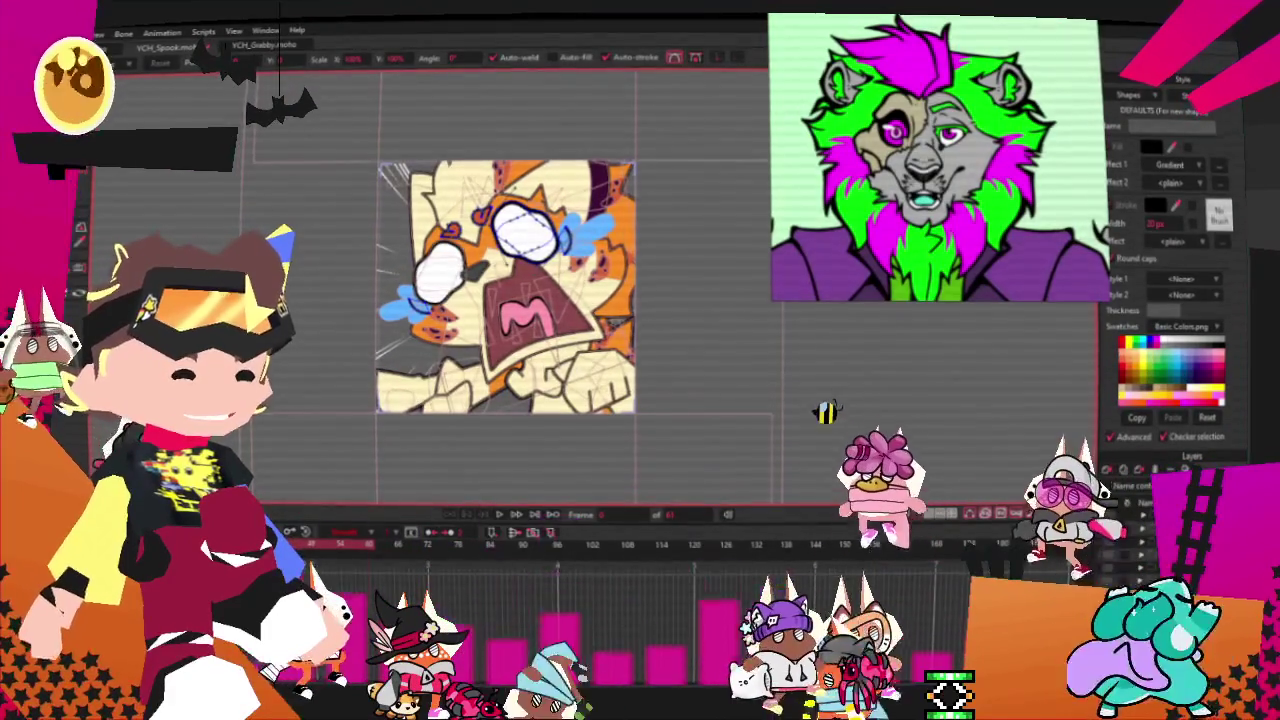
key(0)
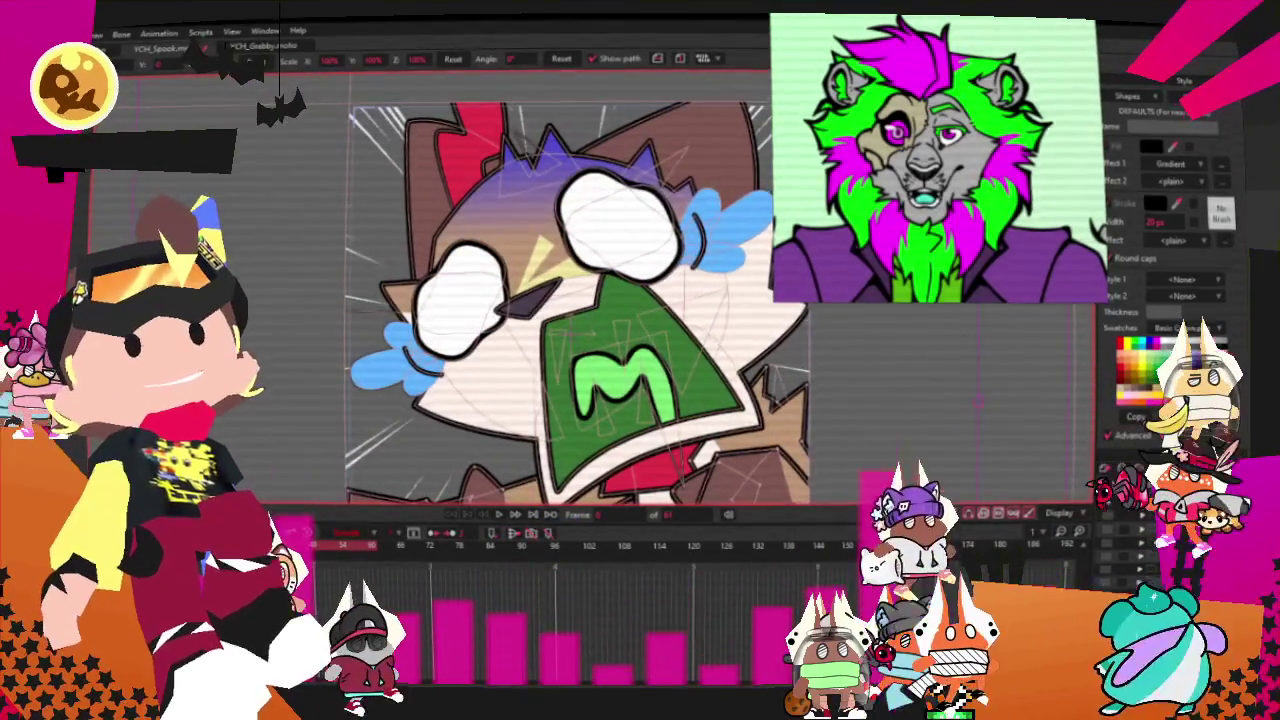
key(g)
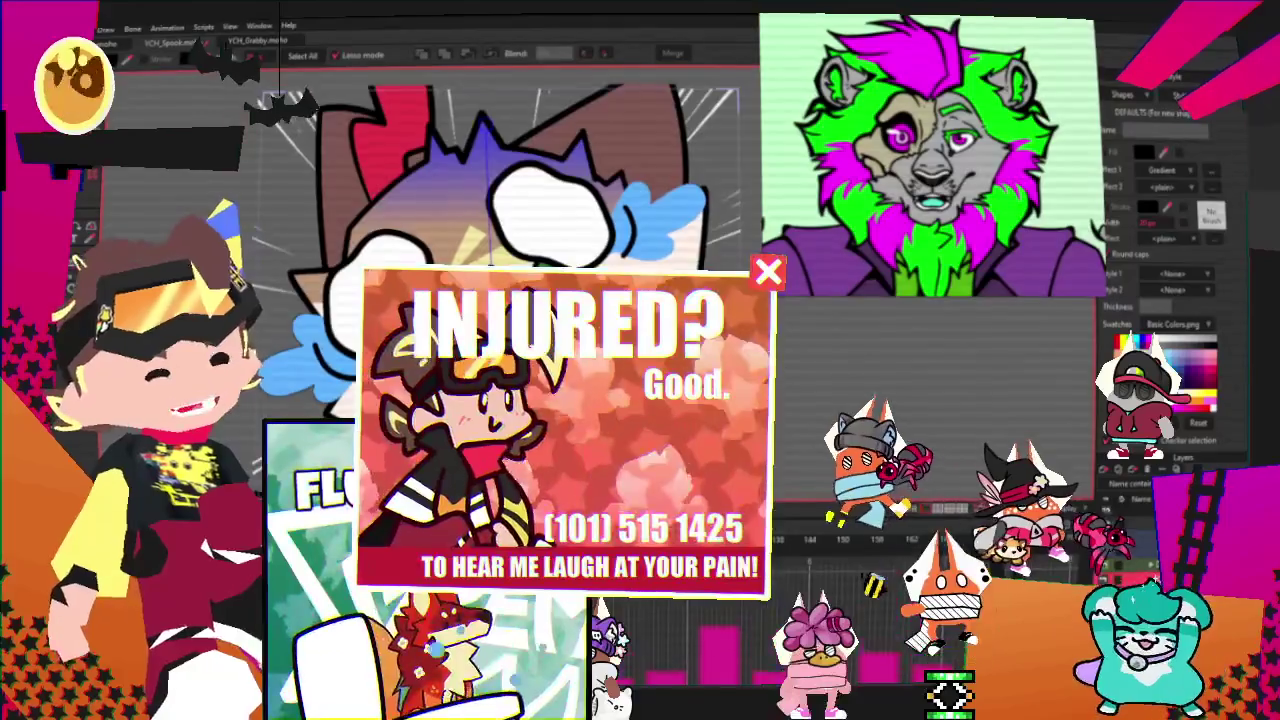
- Open the Effect 1 fill effects list, then show the character in full colour and zoom out
click(1165, 170)
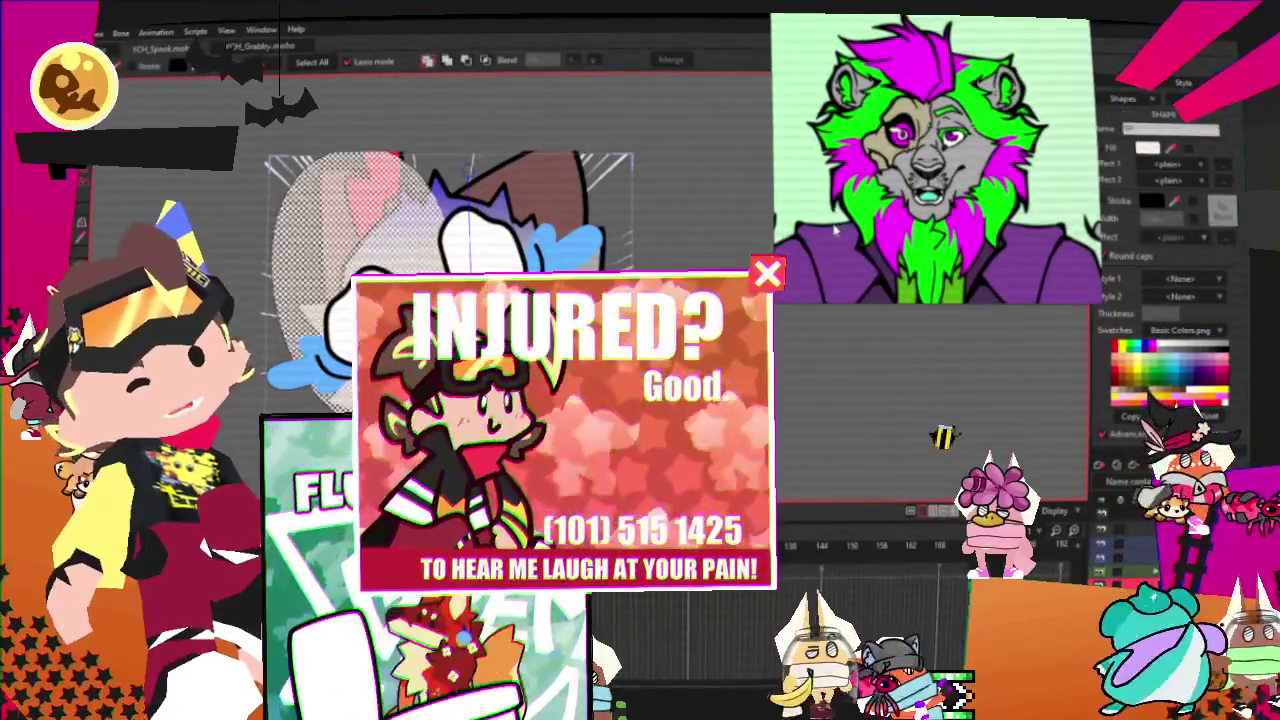
click(488, 61)
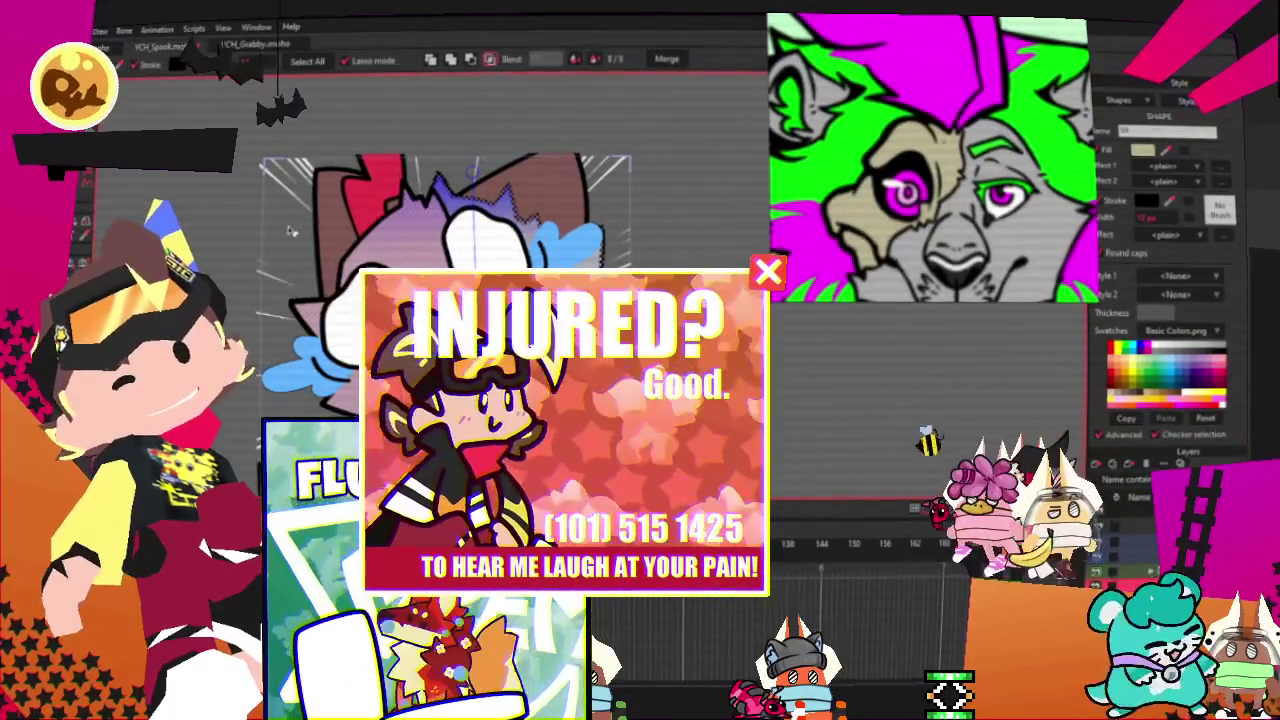
scroll(288, 237, down, 2)
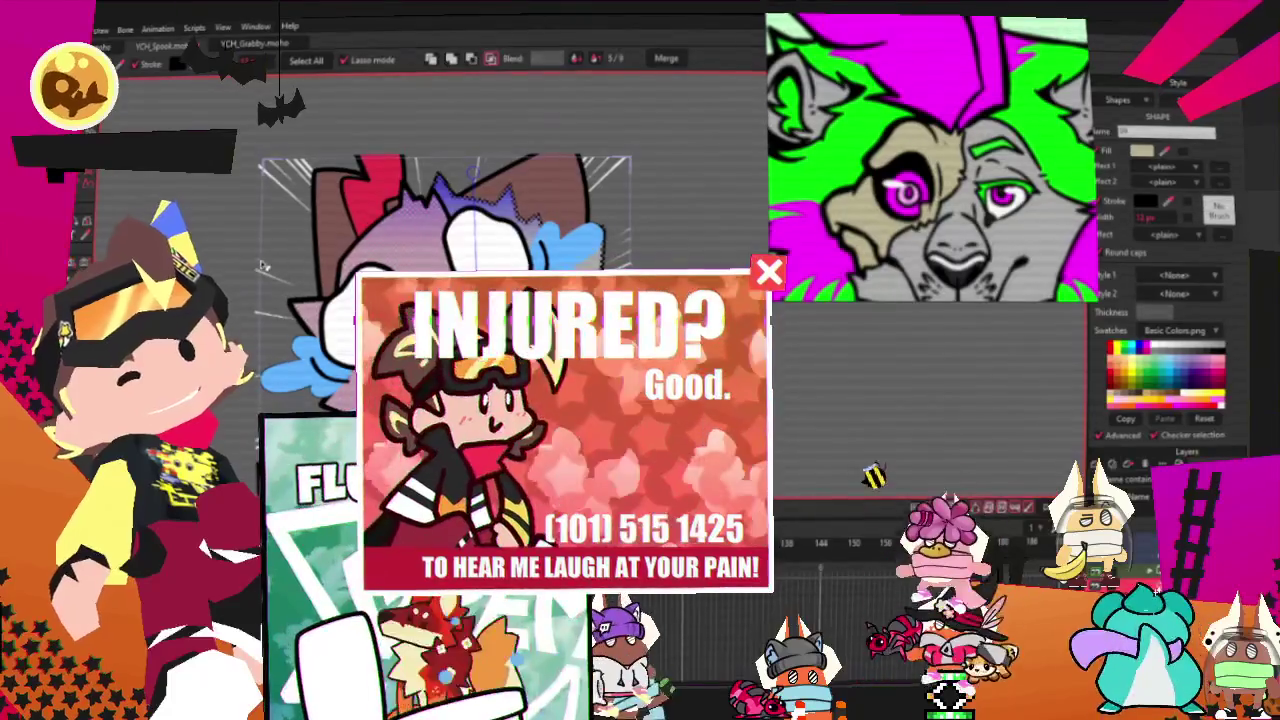